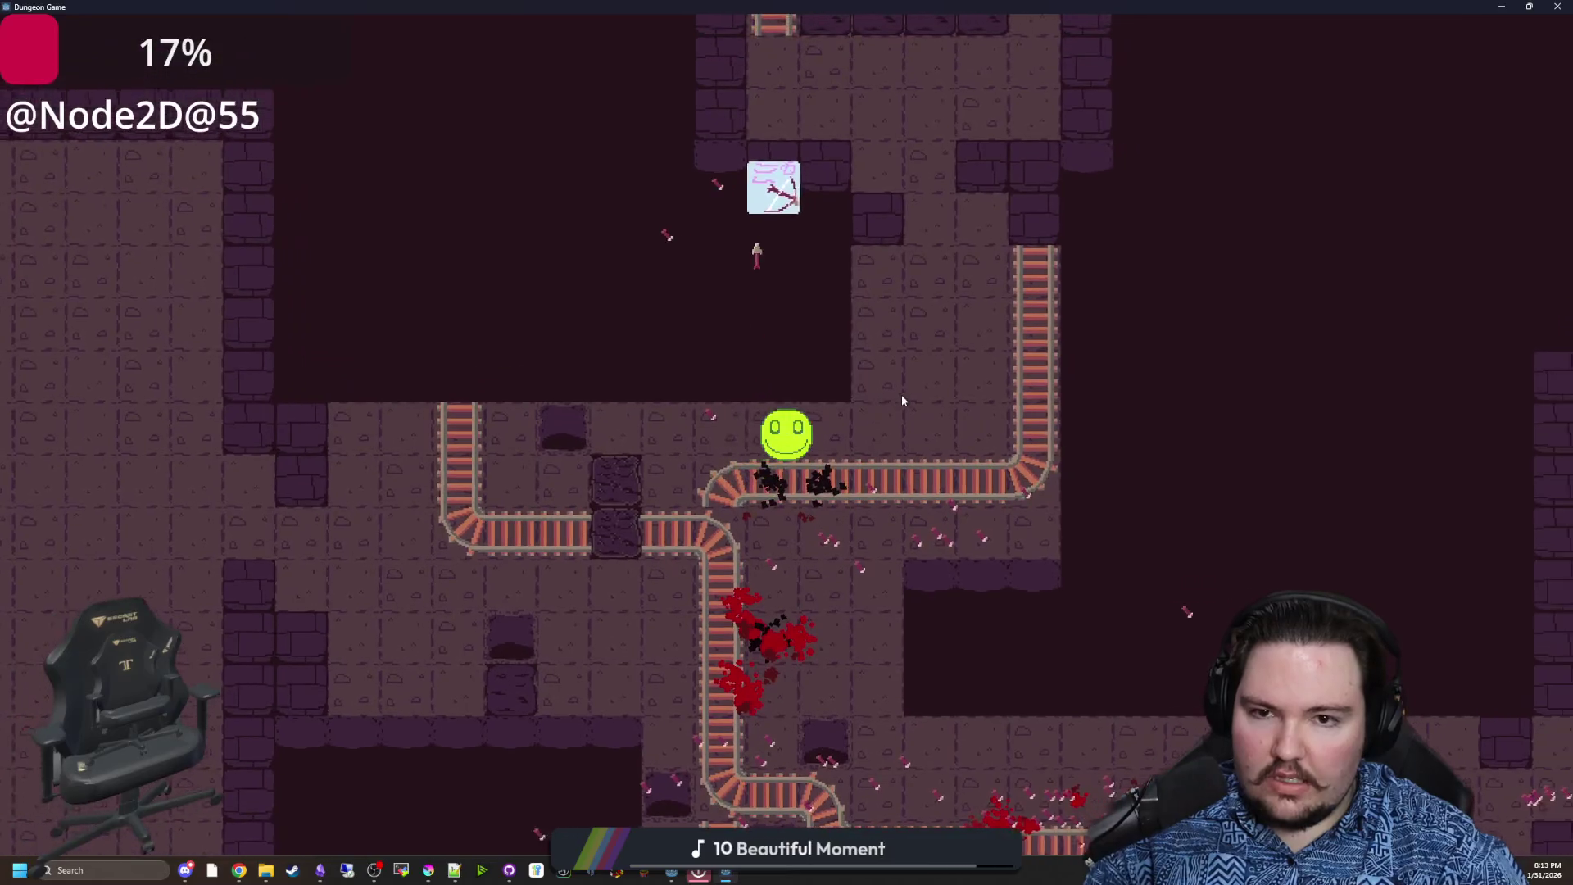
Walk the player left into the Default Room and shoot the approaching enemy
{"action": "key", "text": "w"}
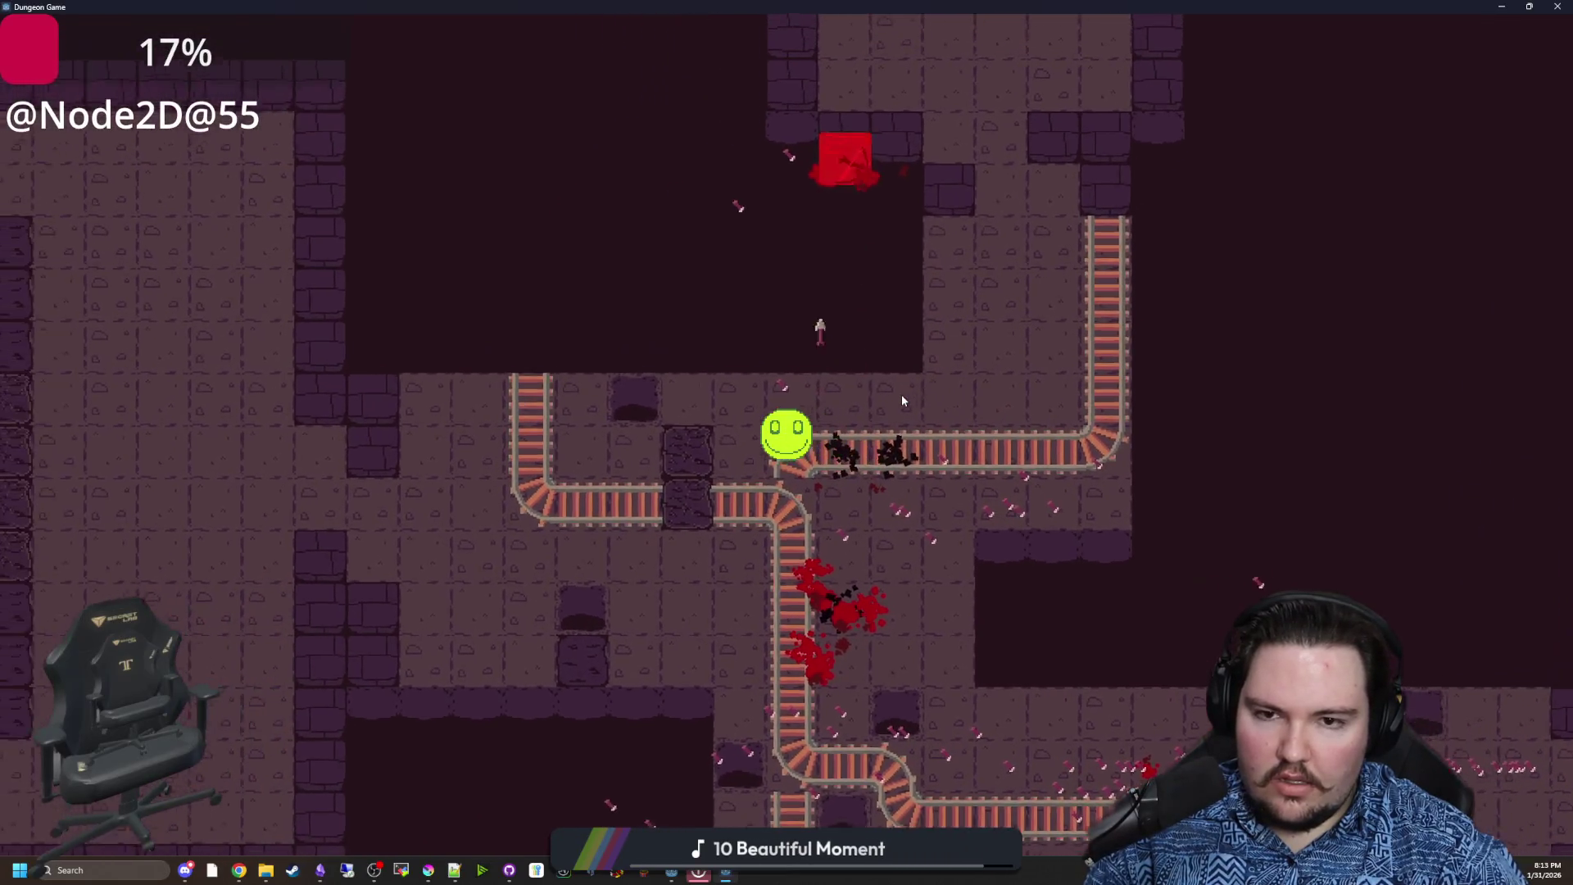
{"action": "key", "text": "s"}
{"action": "key", "text": "a"}
{"action": "key", "text": "a"}
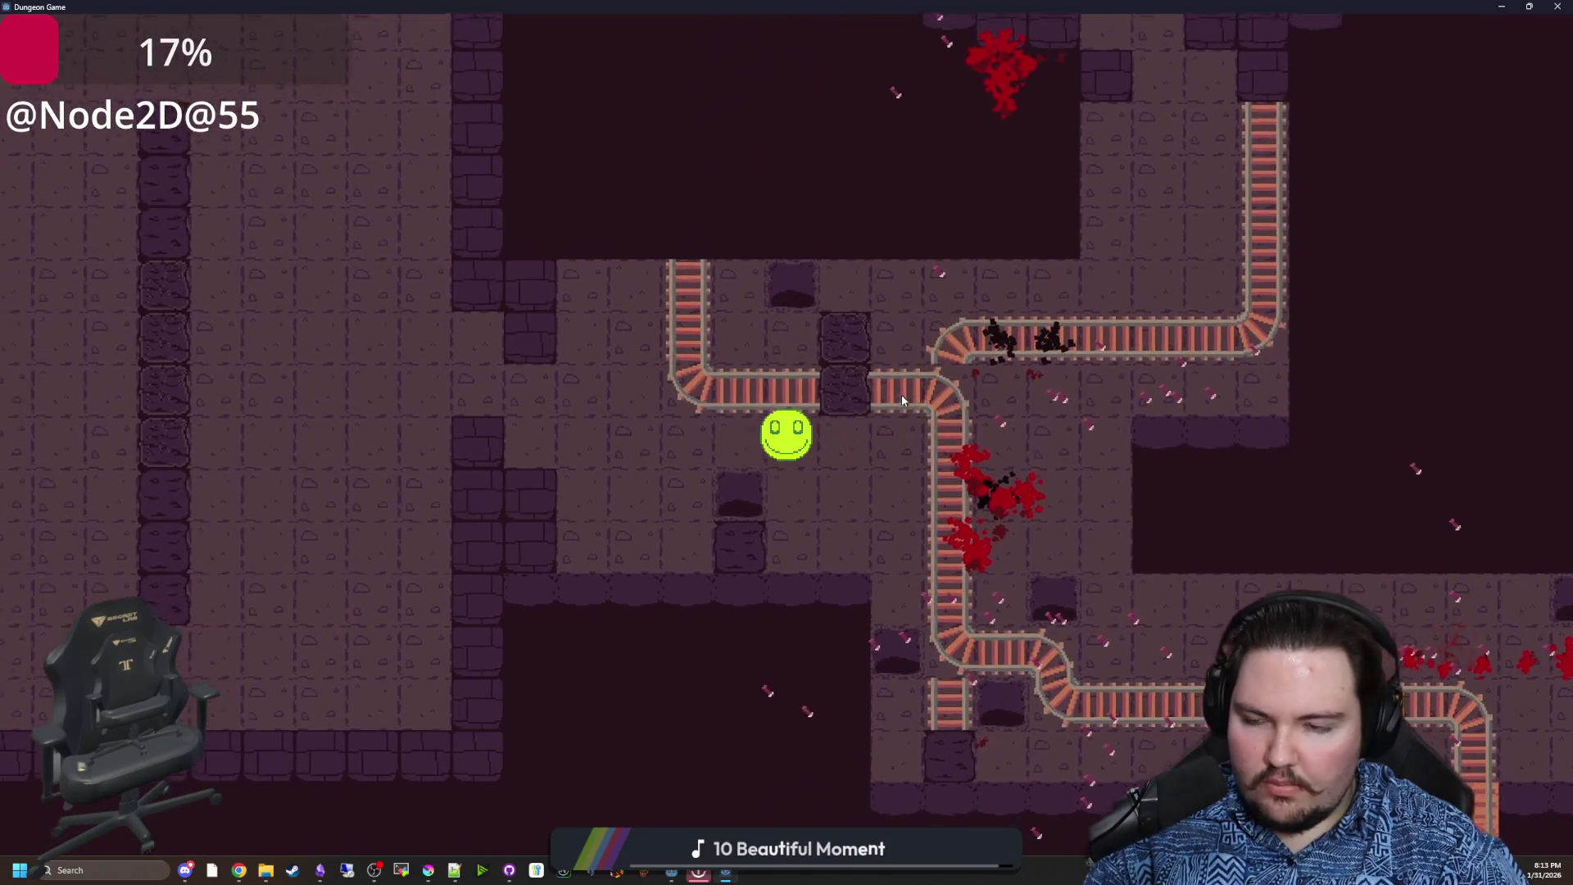
{"action": "key", "text": "a"}
{"action": "key", "text": "s"}
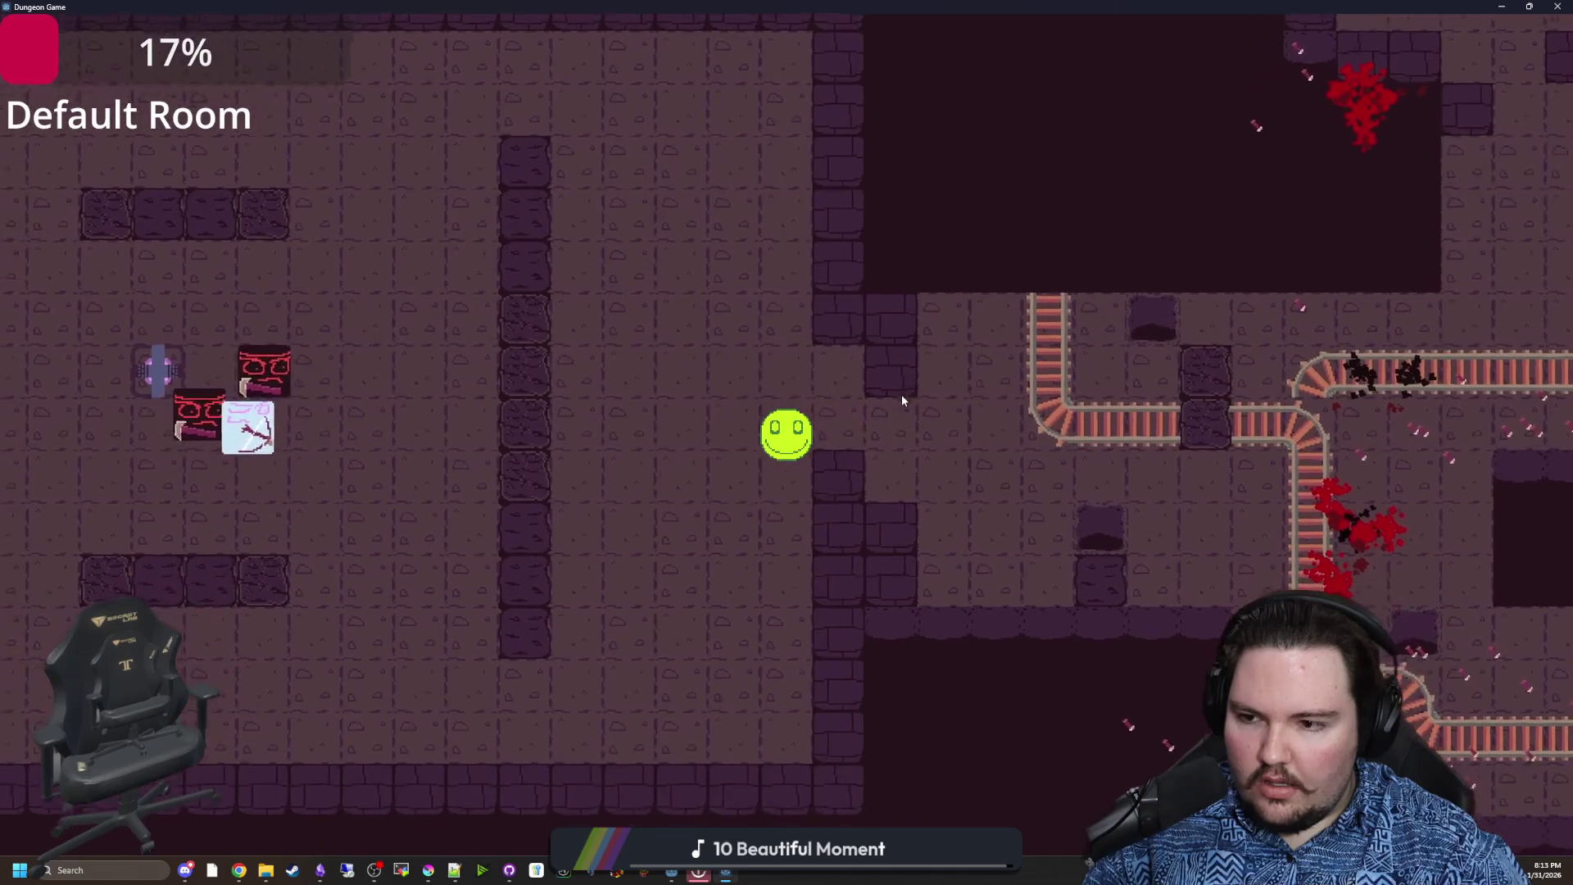
{"action": "key", "text": "a"}
{"action": "key", "text": "s"}
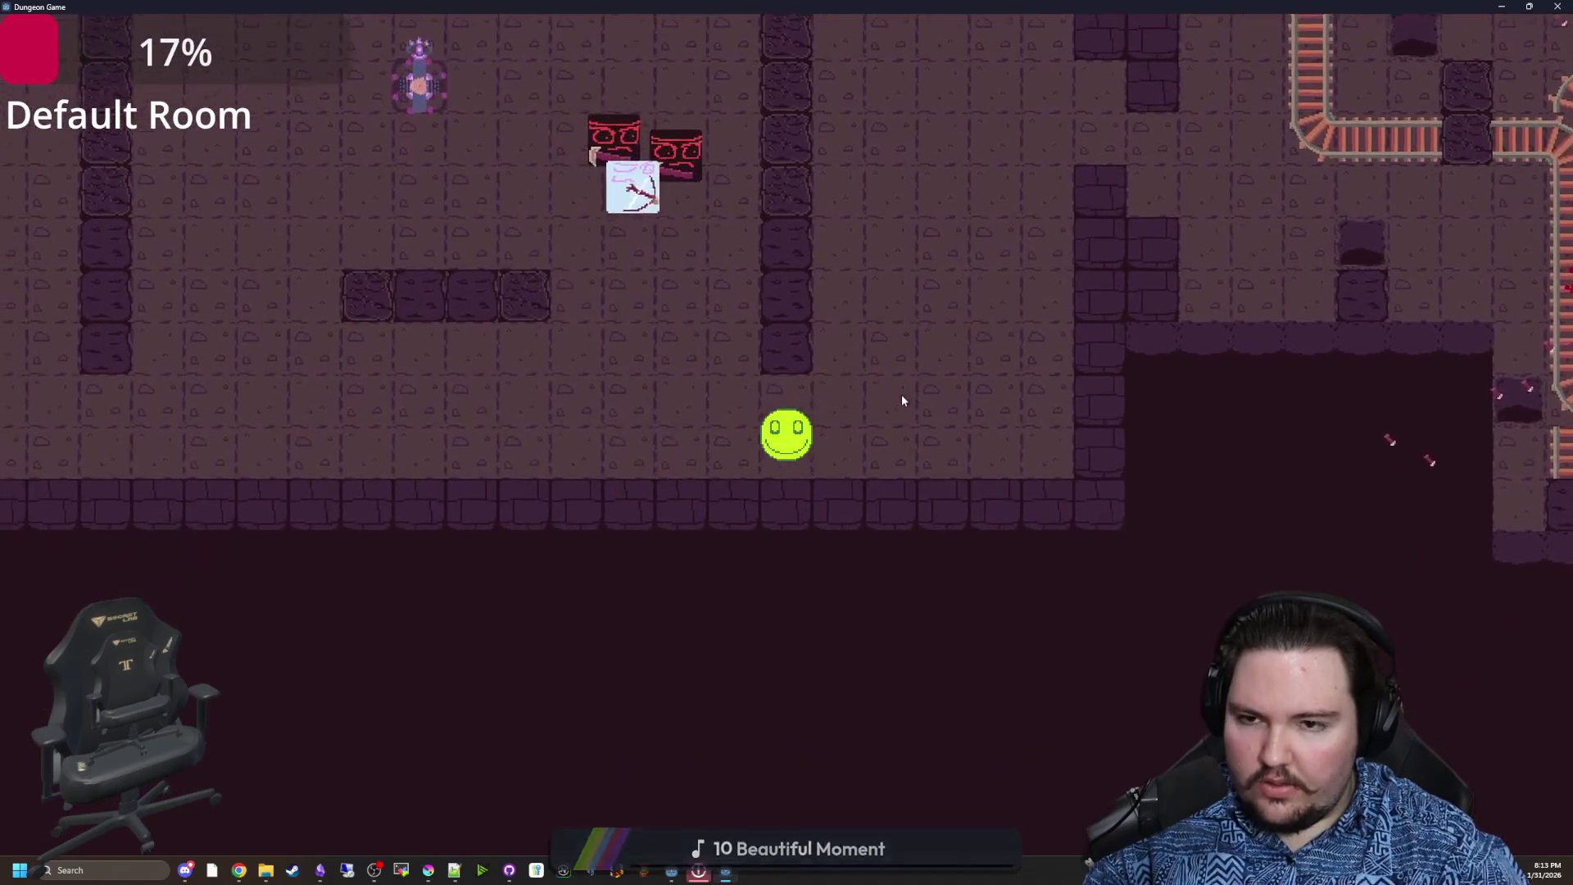
{"action": "key", "text": "a"}
{"action": "key", "text": "w"}
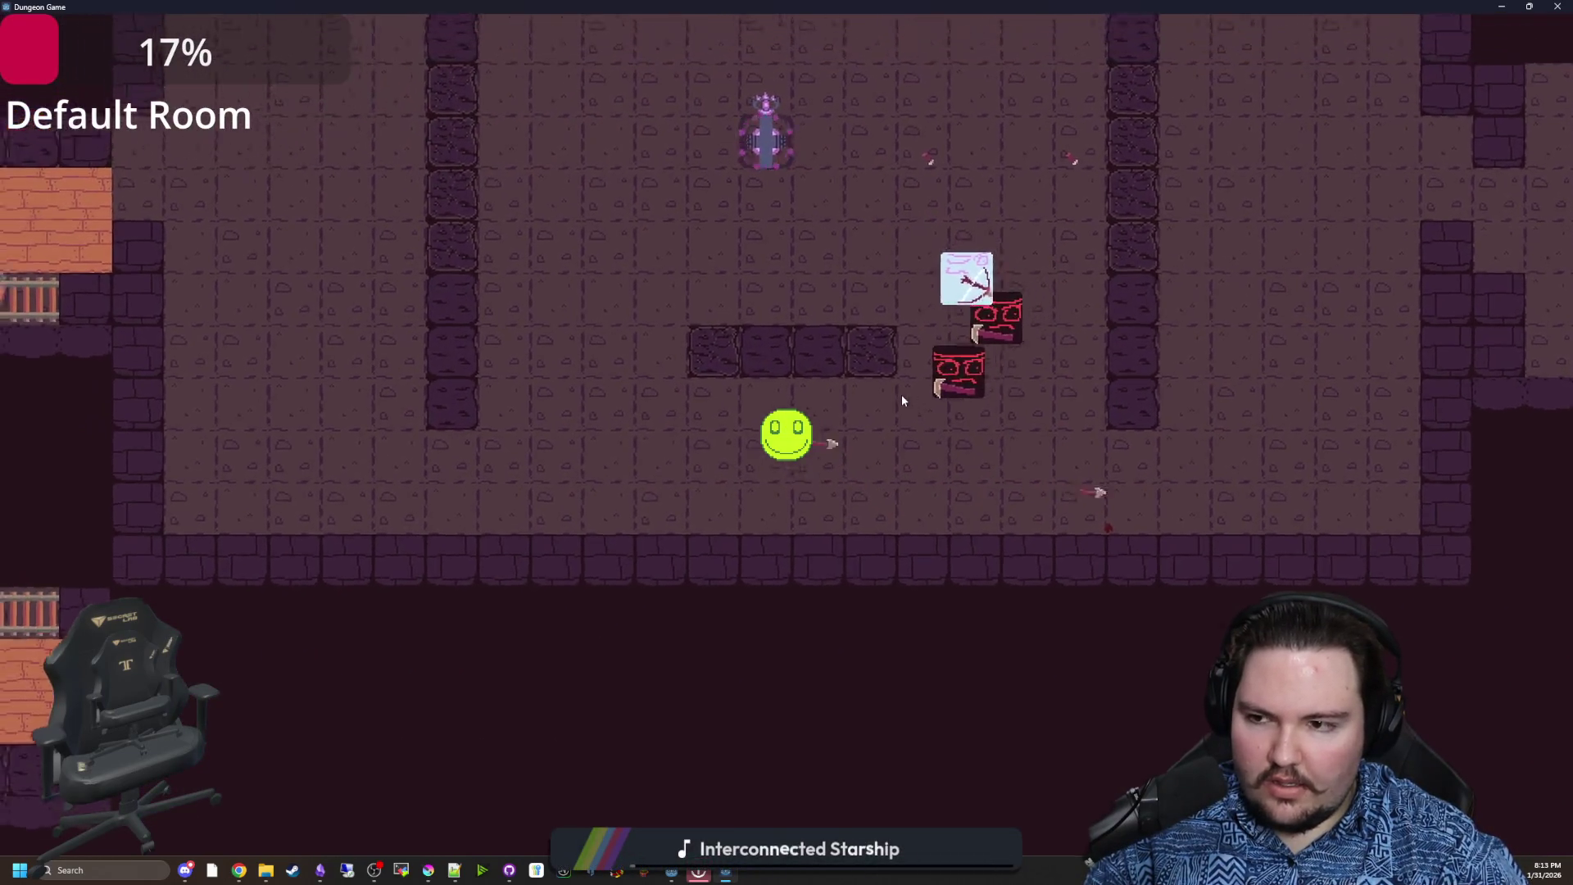
{"action": "key", "text": "a"}
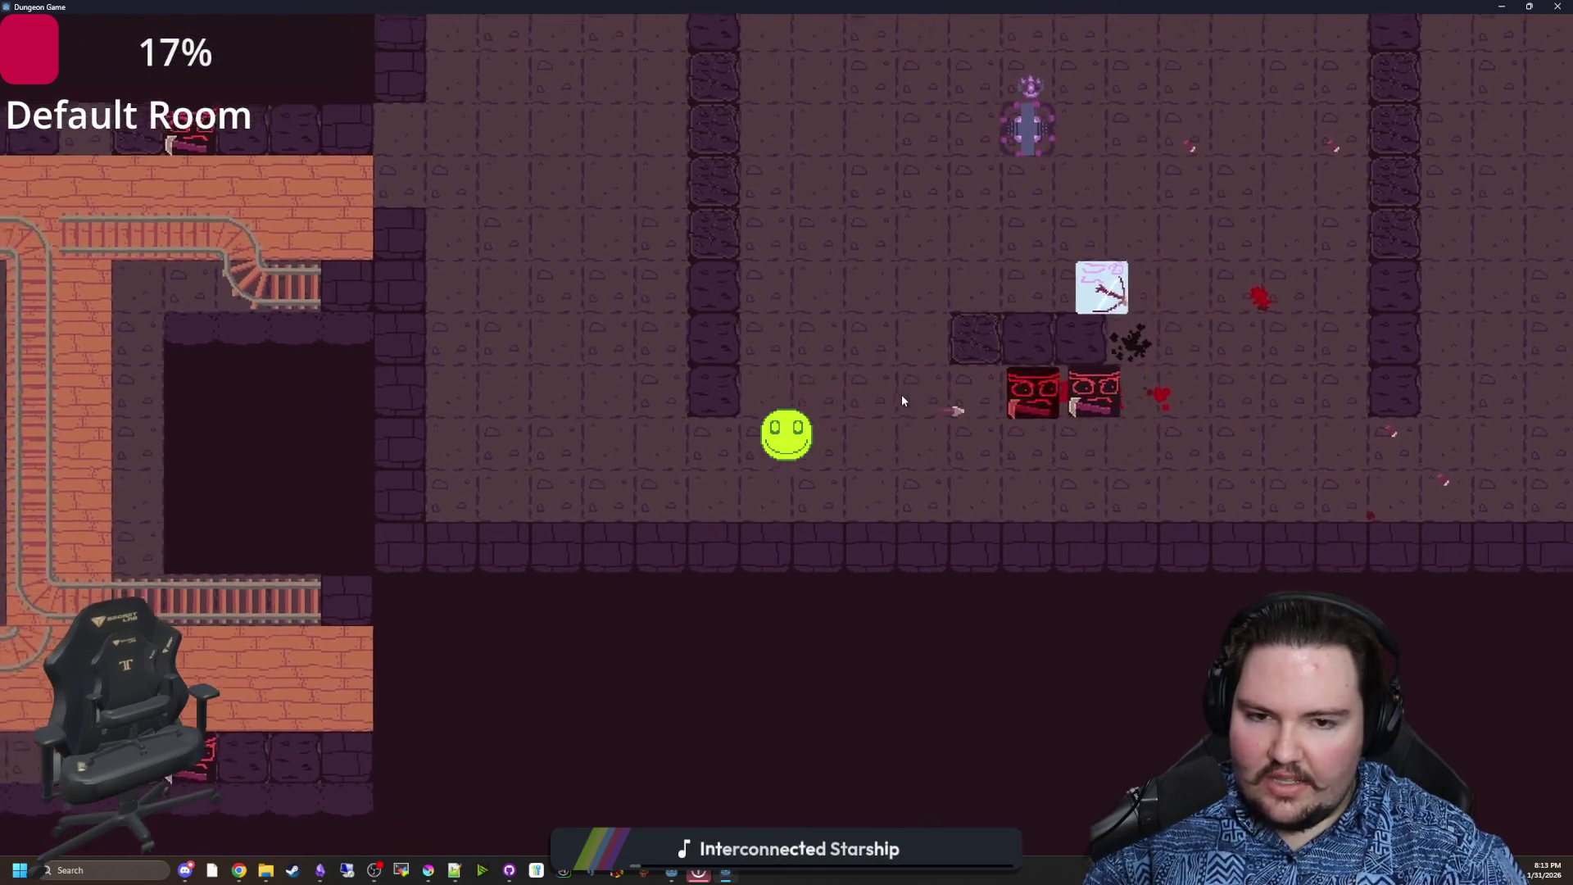
{"action": "key", "text": "s"}
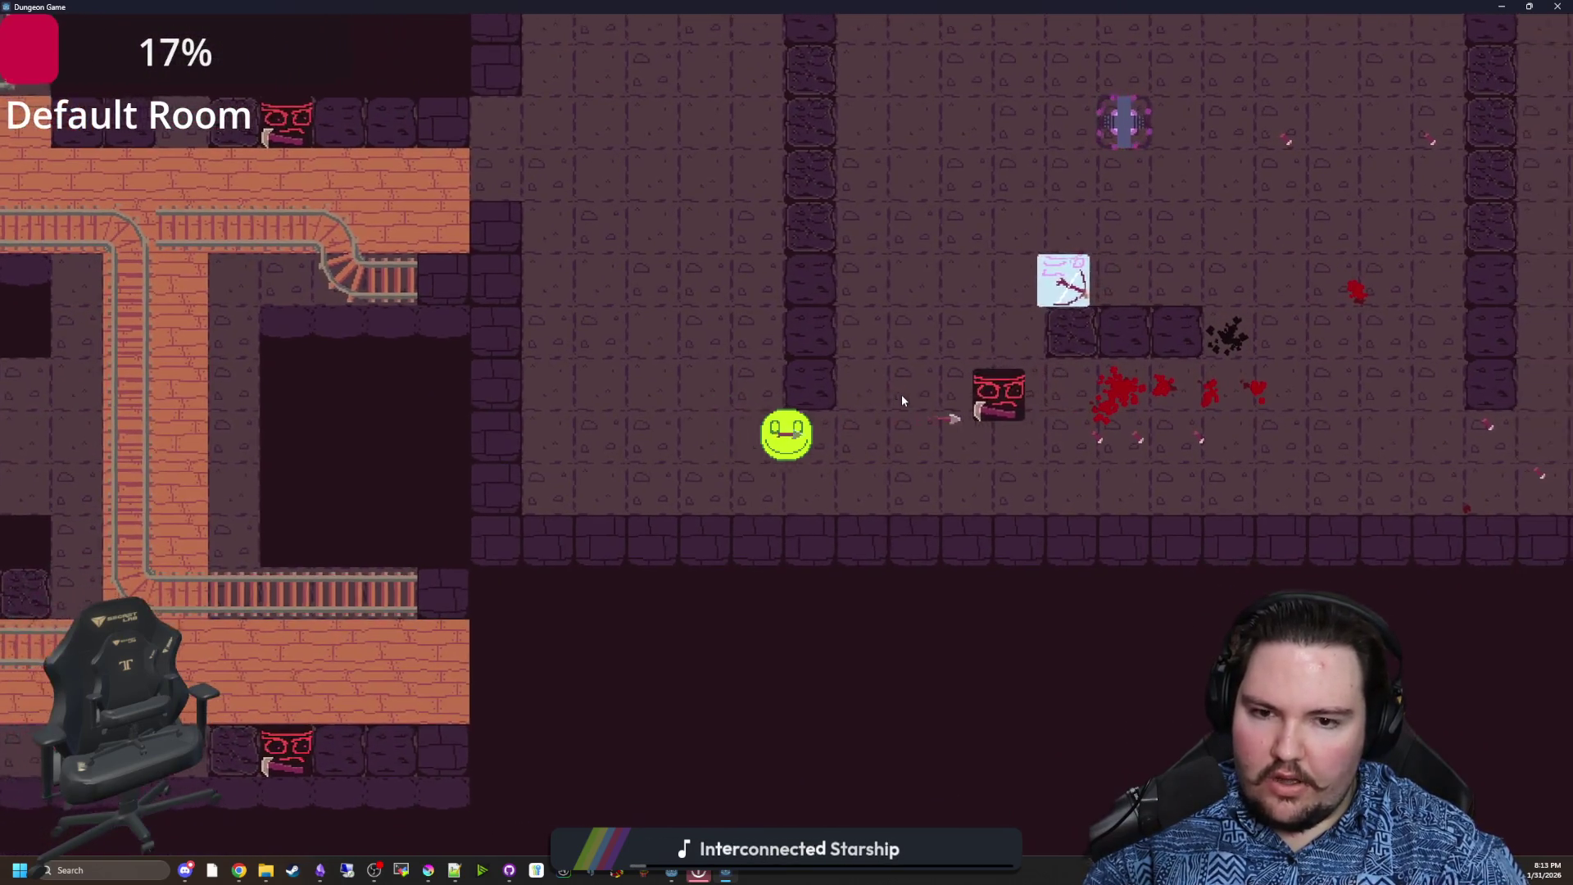
{"action": "key", "text": "a"}
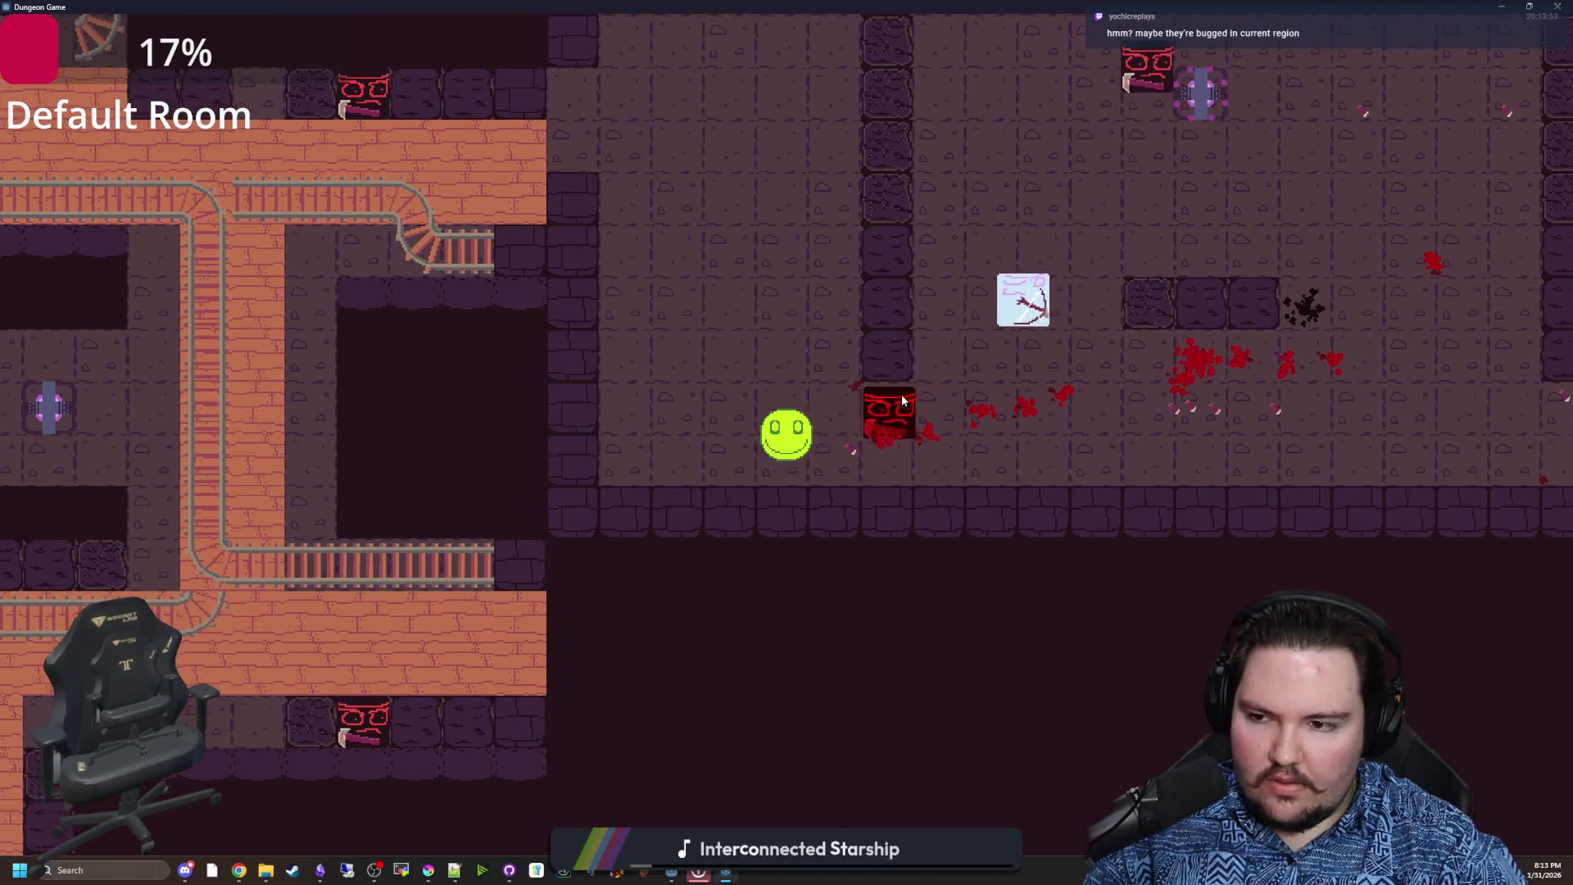
{"action": "key", "text": "s"}
Keep moving around the room as enemies close in until health hits 0%, then leave fullscreen with F11
{"action": "key", "text": "w"}
{"action": "key", "text": "a"}
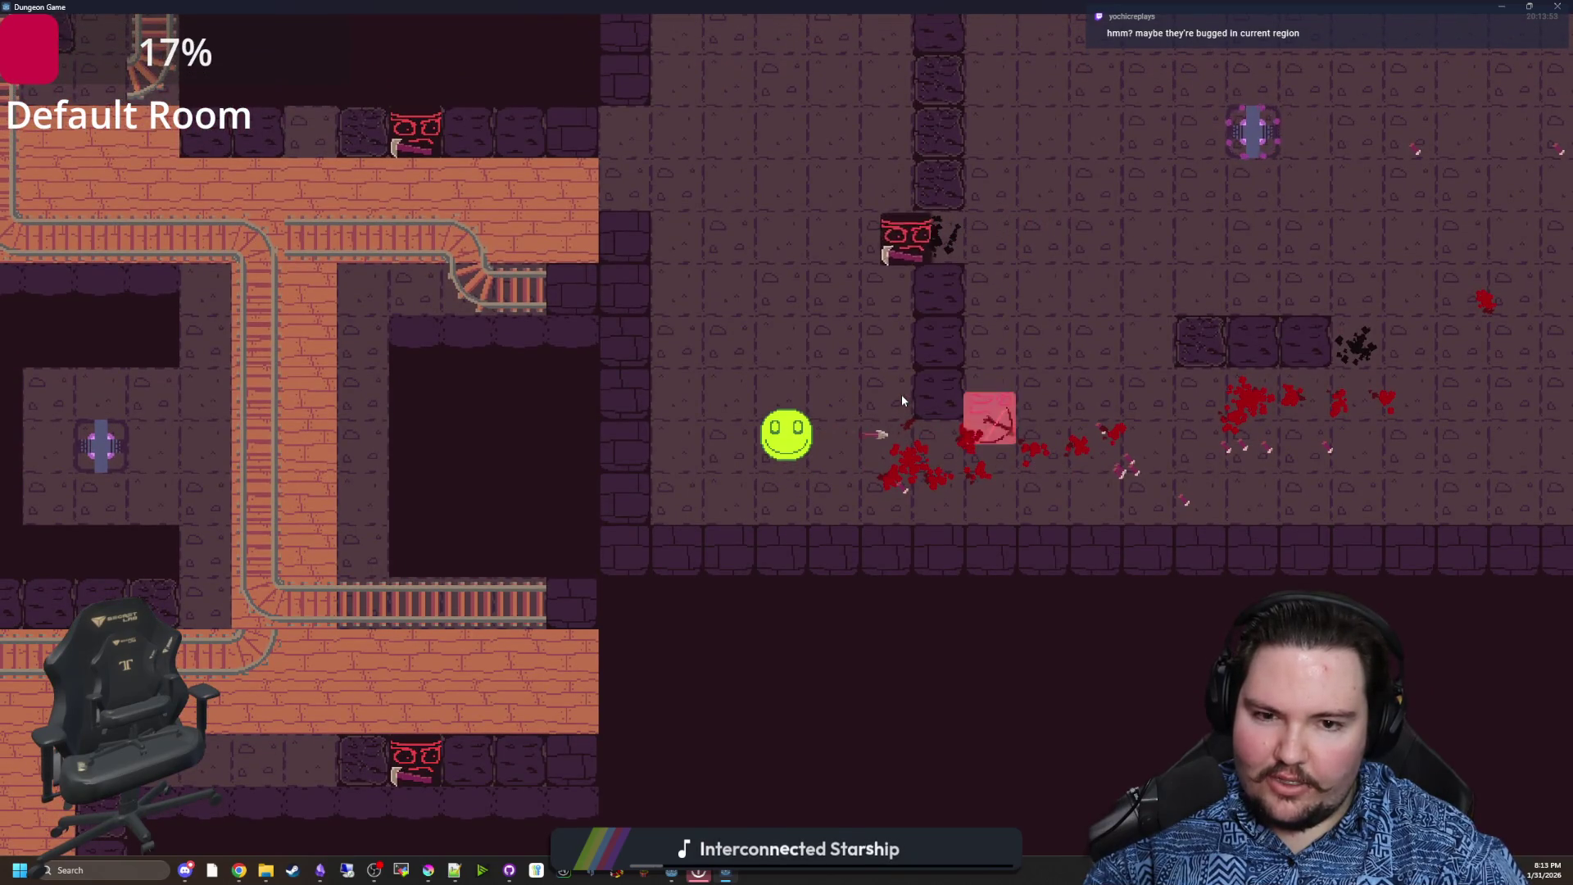
{"action": "key", "text": "a"}
{"action": "key", "text": "w"}
{"action": "key", "text": "w"}
{"action": "key", "text": "d"}
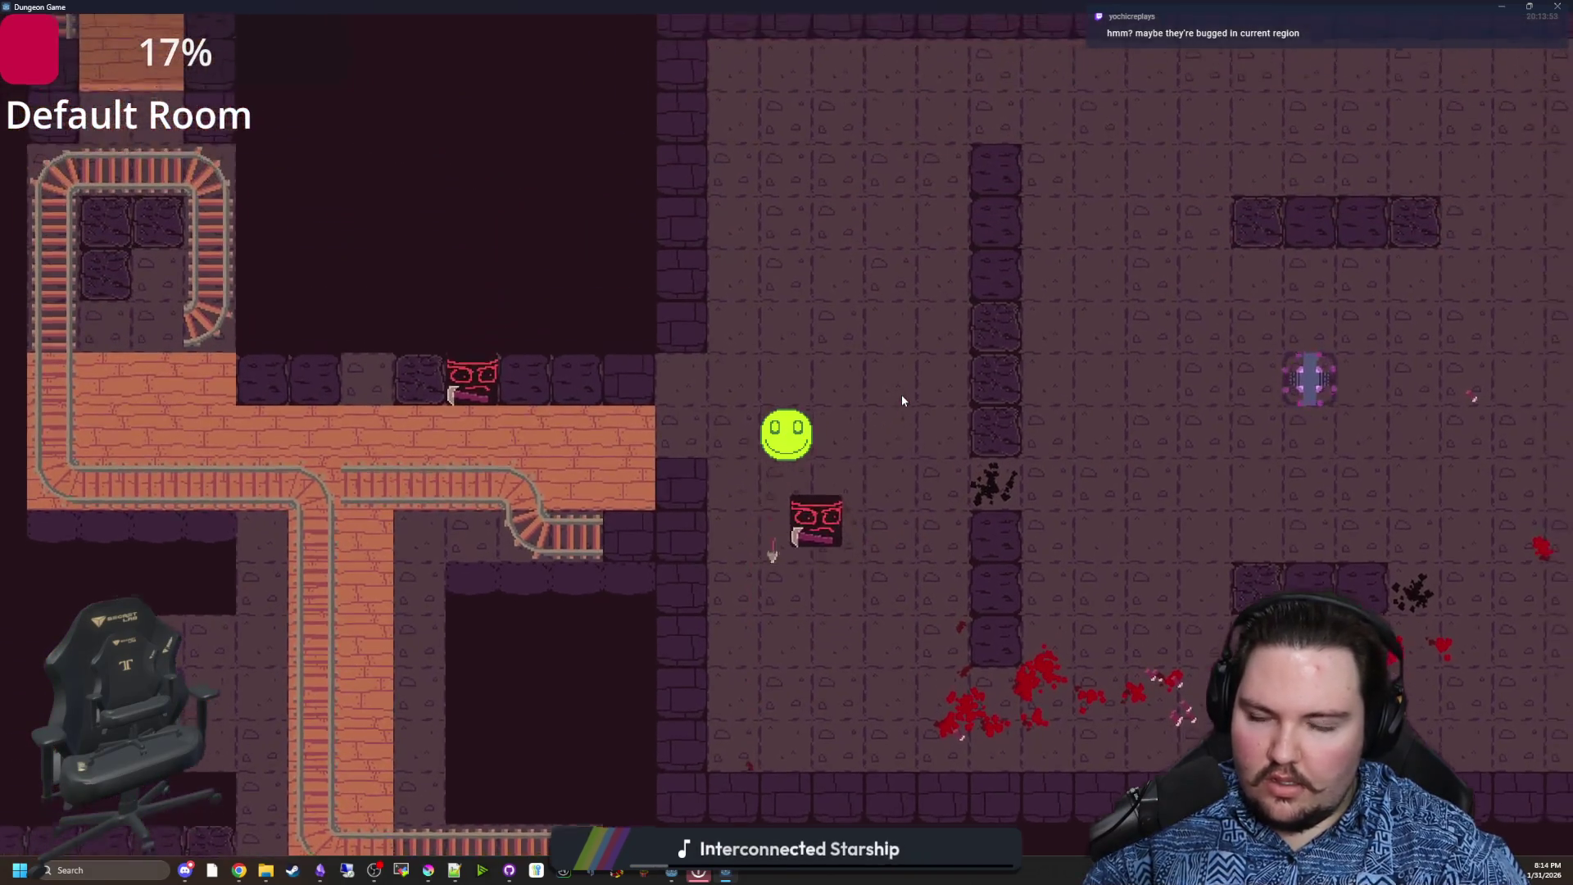
{"action": "key", "text": "d"}
{"action": "key", "text": "w"}
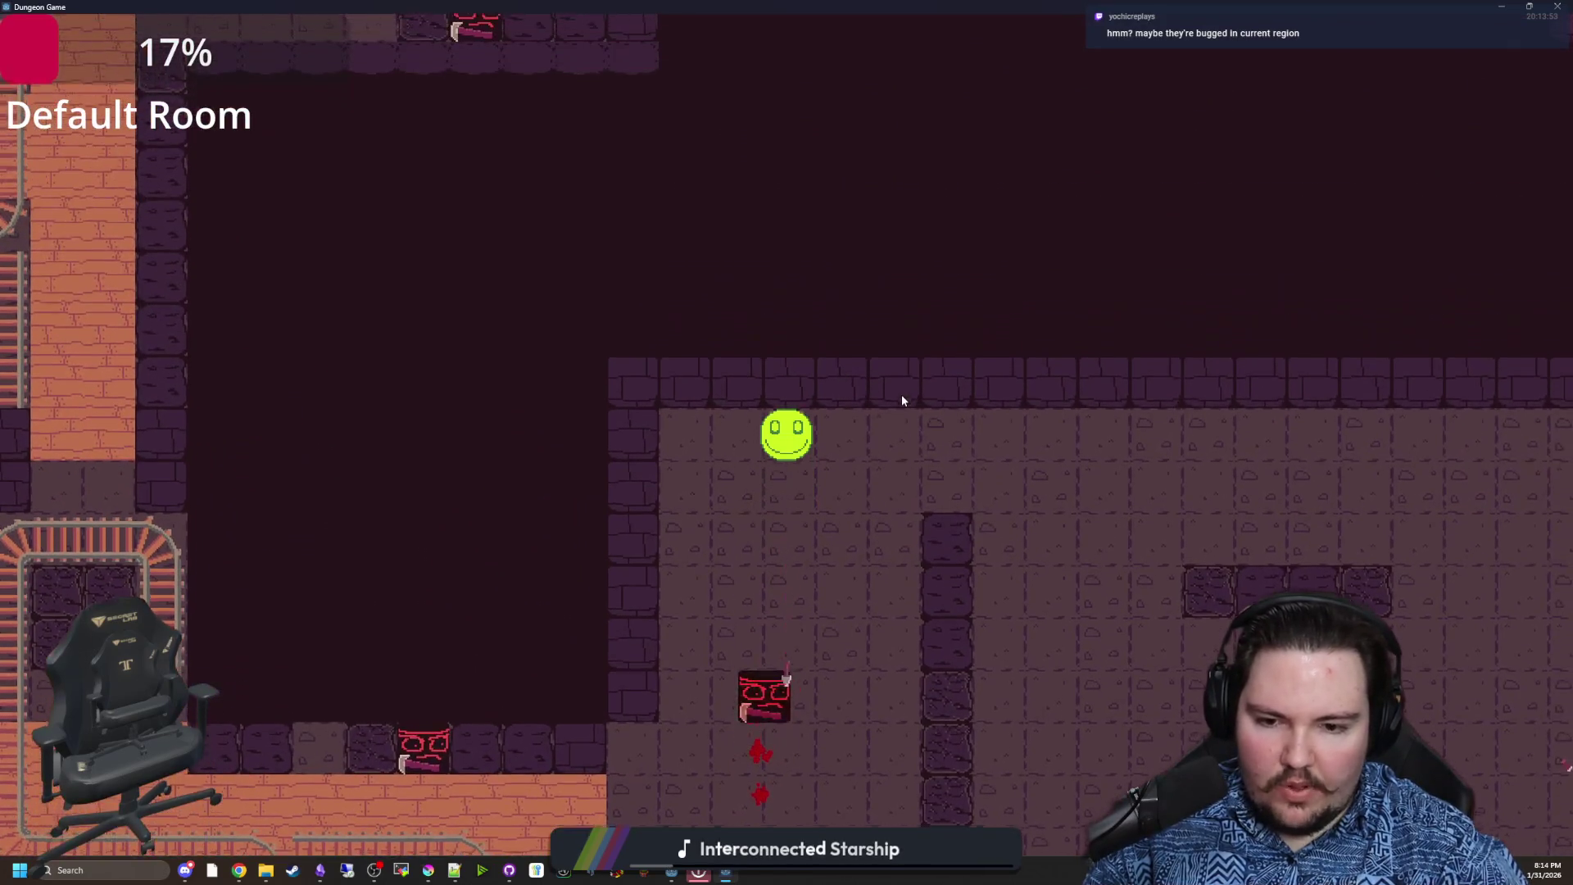
{"action": "key", "text": "s"}
{"action": "key", "text": "d"}
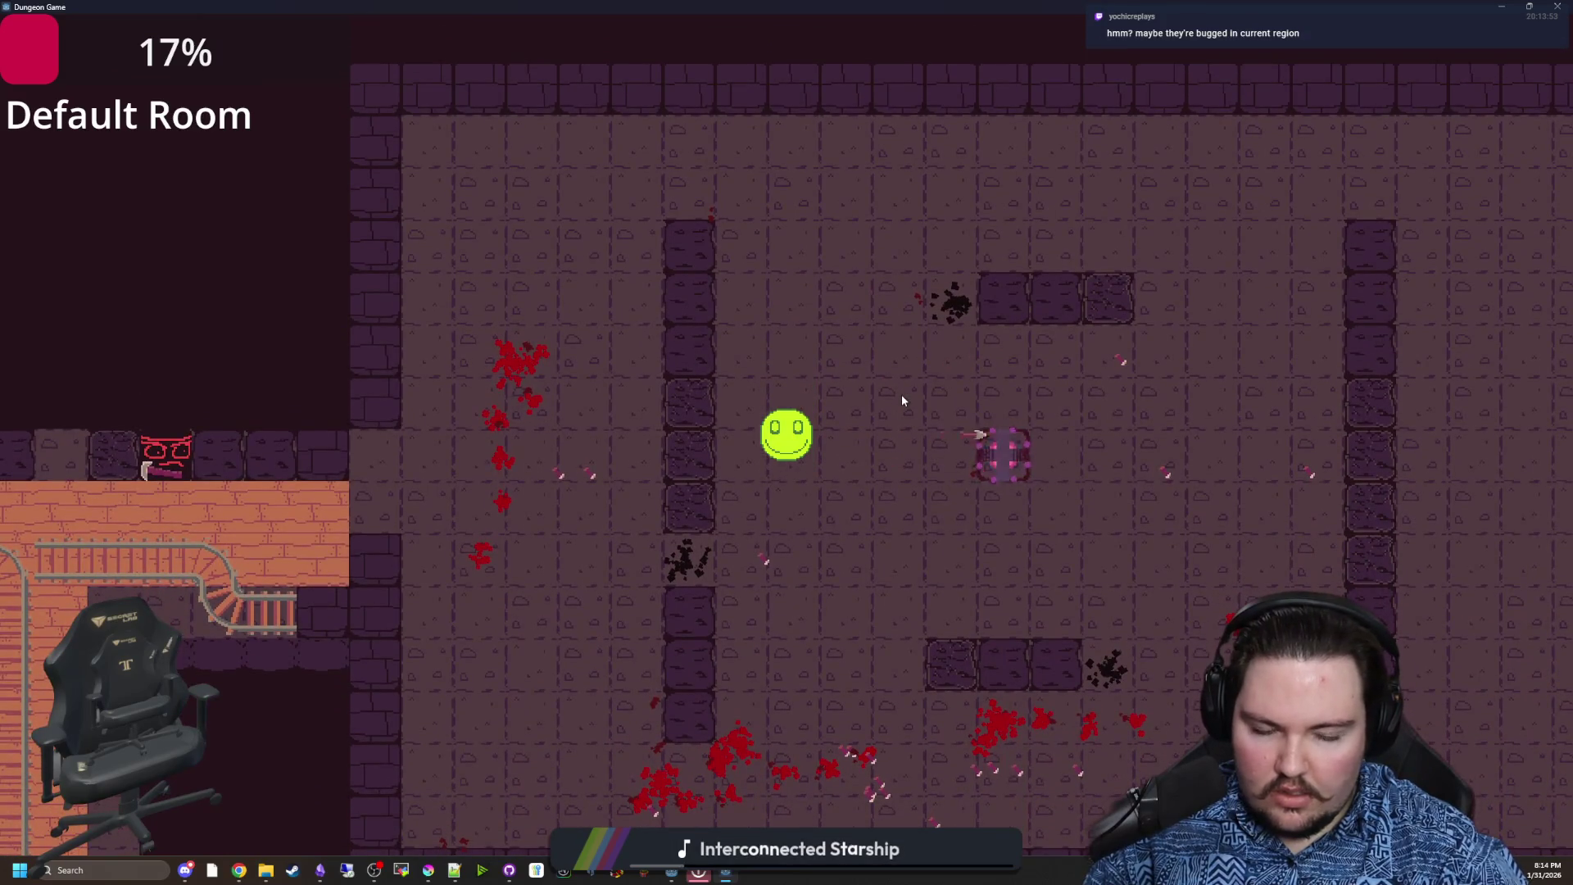
{"action": "key", "text": "s"}
{"action": "key", "text": "a"}
{"action": "key", "text": "s"}
{"action": "key", "text": "d"}
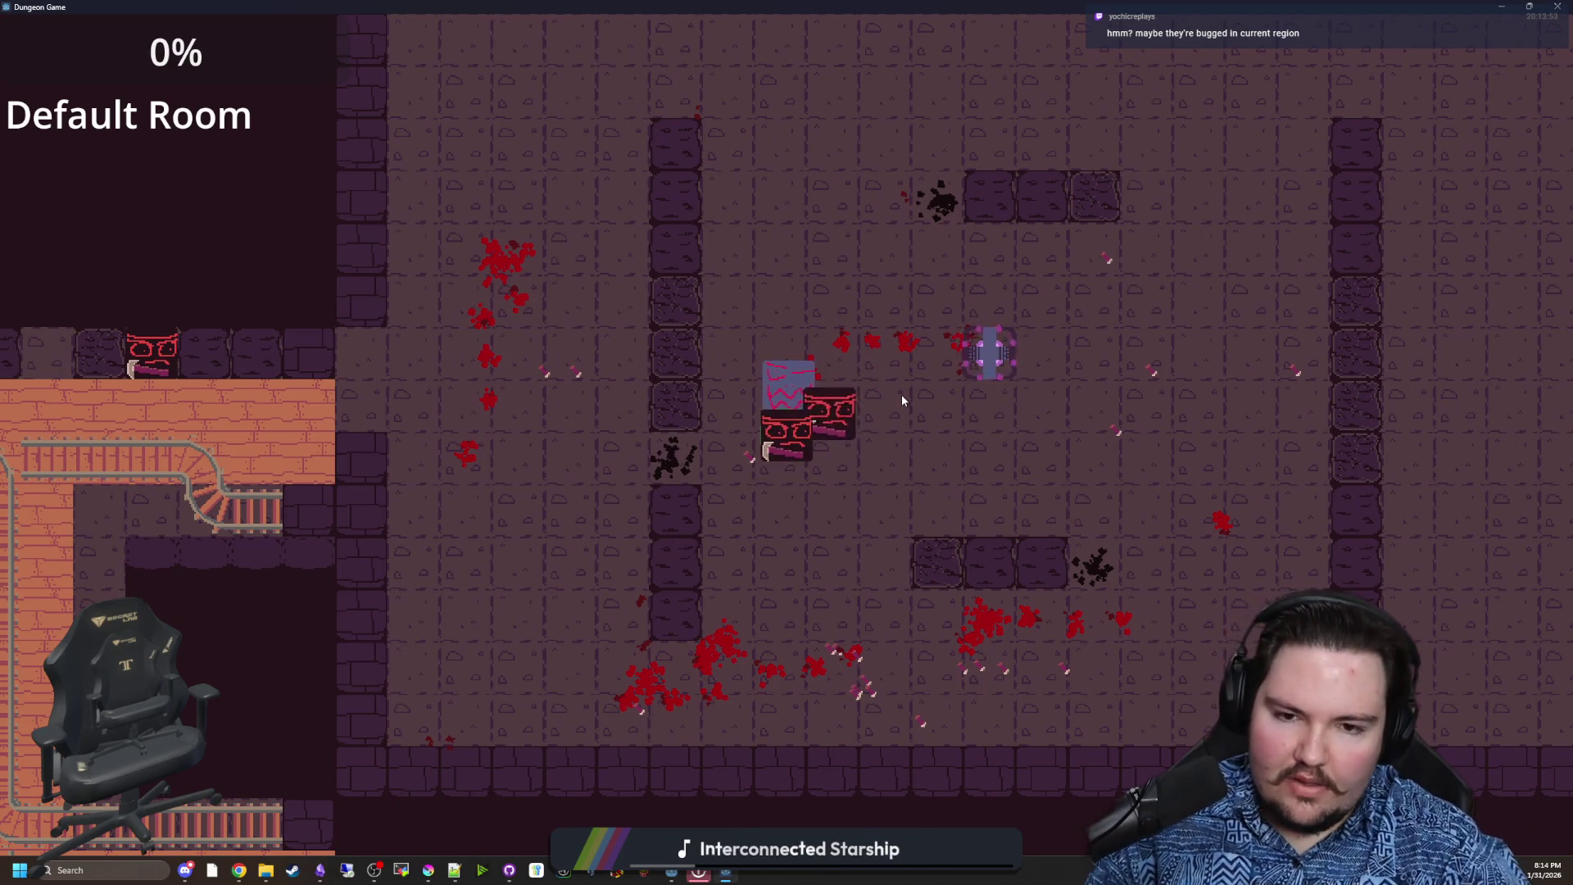
{"action": "key", "text": "F11"}
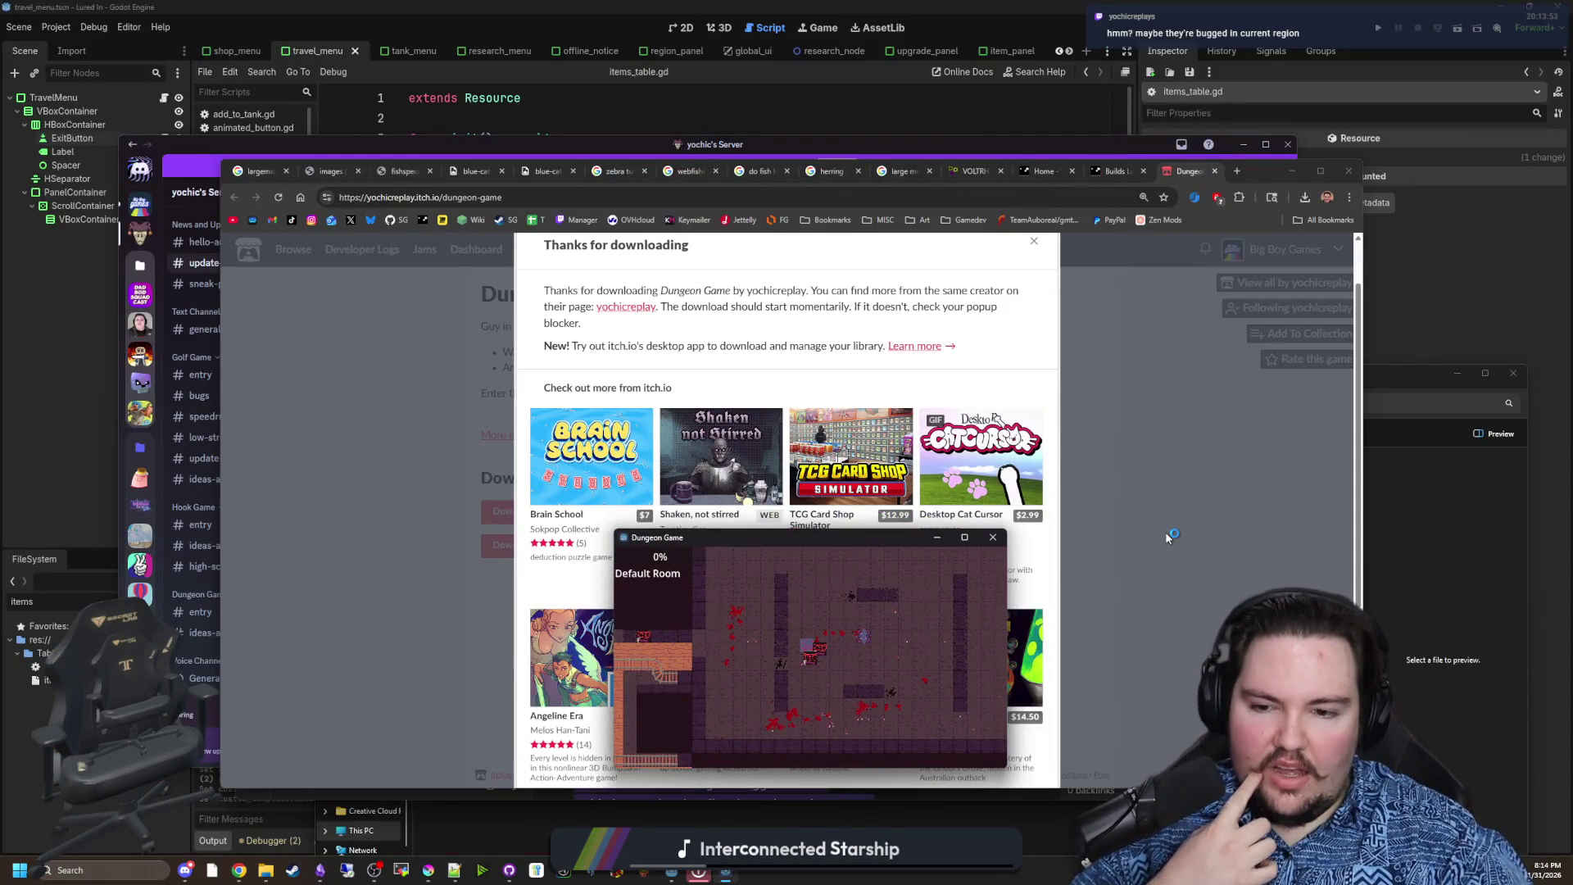
Dismiss the game and thank-you dialog, look over the Dungeon Game download page, and close Chrome
{"action": "key", "text": "Escape"}
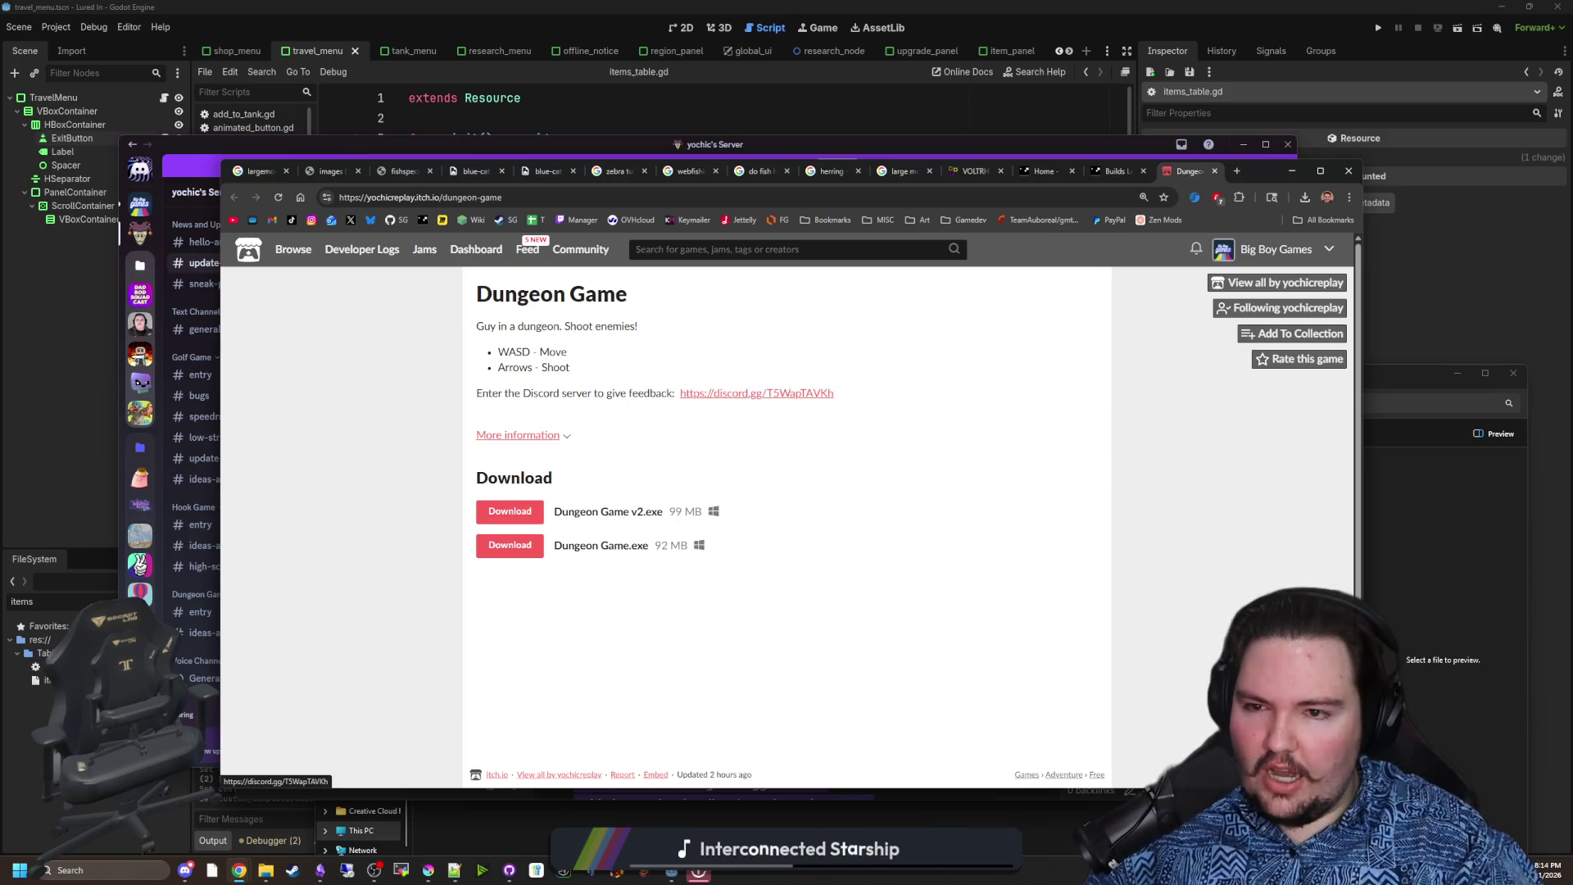
{"action": "scroll", "coordinate": [983, 475], "scroll_direction": "down", "scroll_amount": 1}
{"action": "scroll", "coordinate": [1073, 495], "scroll_direction": "up", "scroll_amount": 1}
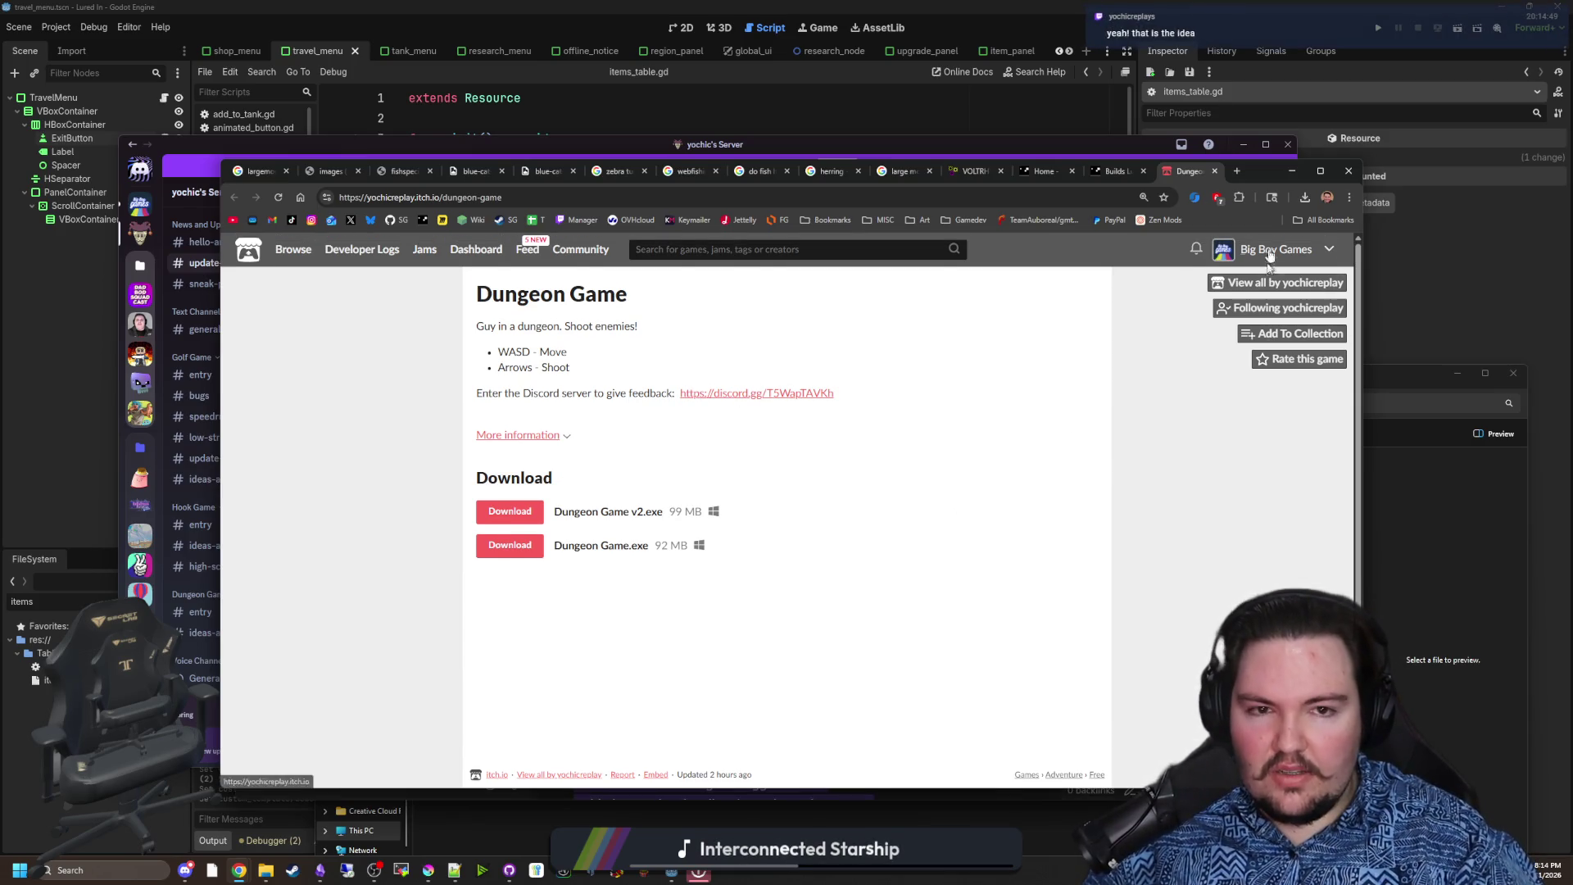
{"action": "left_click", "coordinate": [1291, 172]}
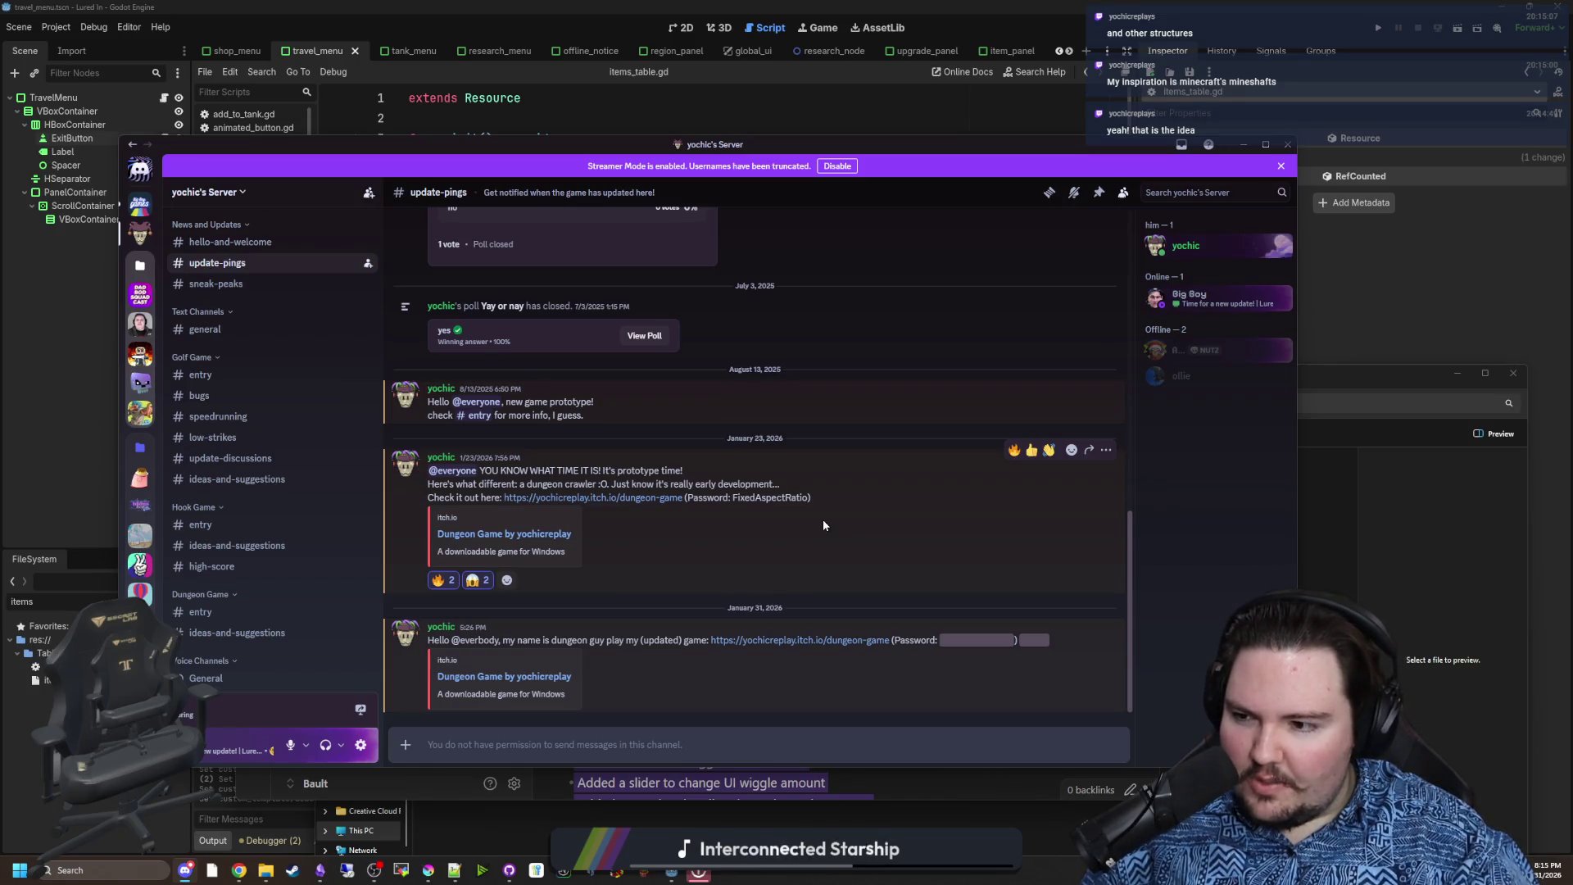
Move Discord aside, open #new-peeps in Big Boy Games Official, then switch back to the notes
{"action": "mouse_move", "coordinate": [300, 155]}
{"action": "left_mouse_down"}
{"action": "mouse_move", "coordinate": [623, 546]}
{"action": "mouse_move", "coordinate": [585, 594]}
{"action": "mouse_move", "coordinate": [418, 144]}
{"action": "left_mouse_up"}
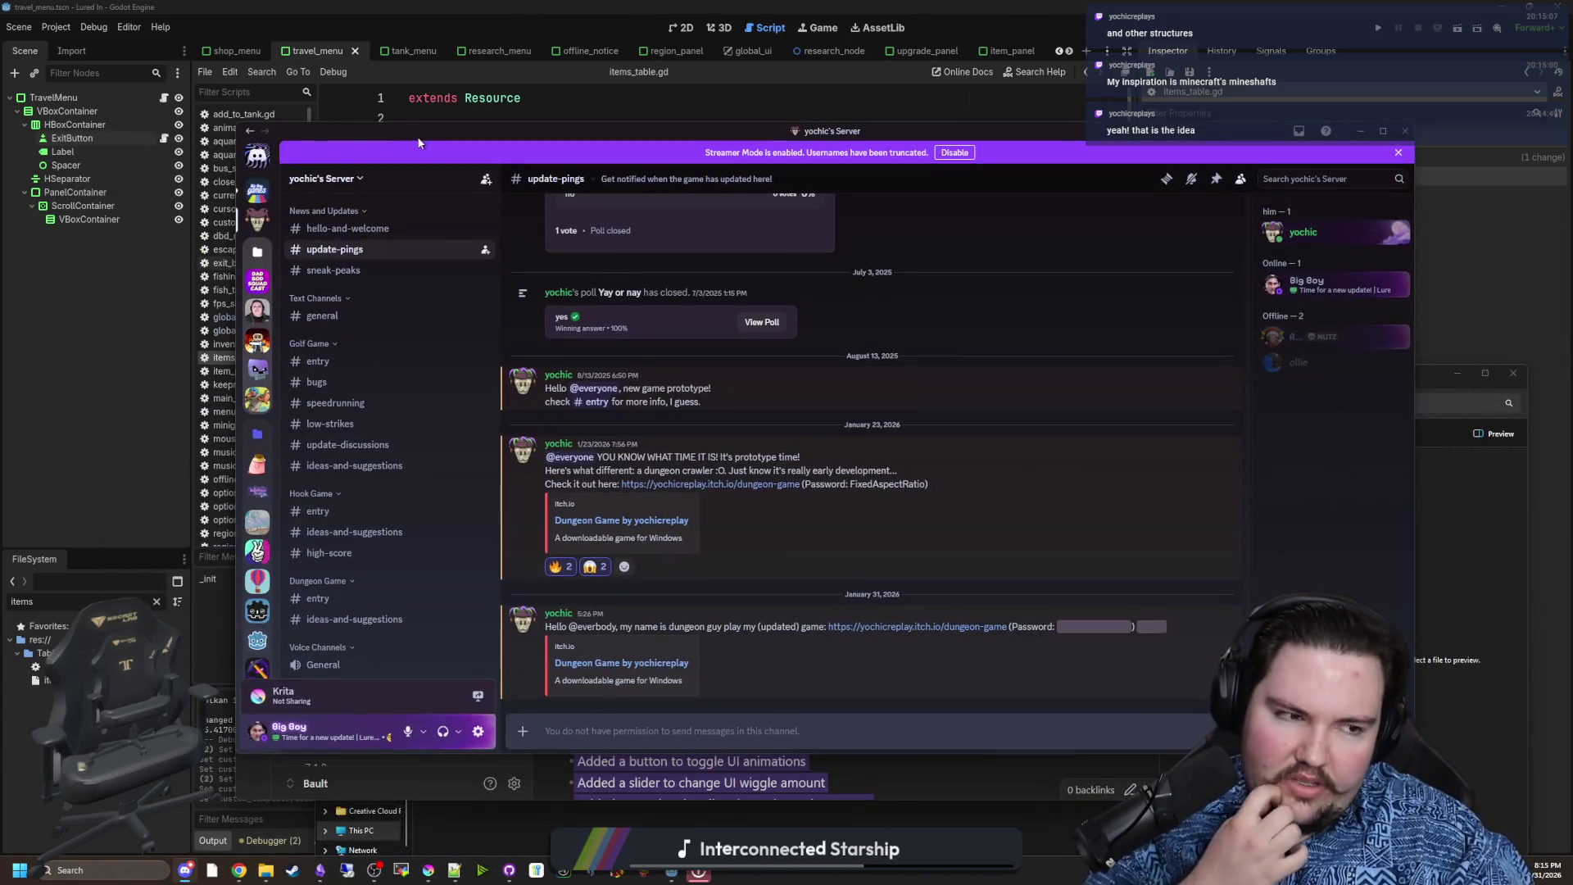
{"action": "left_click", "coordinate": [267, 197]}
{"action": "scroll", "coordinate": [402, 520], "scroll_direction": "up", "scroll_amount": 4}
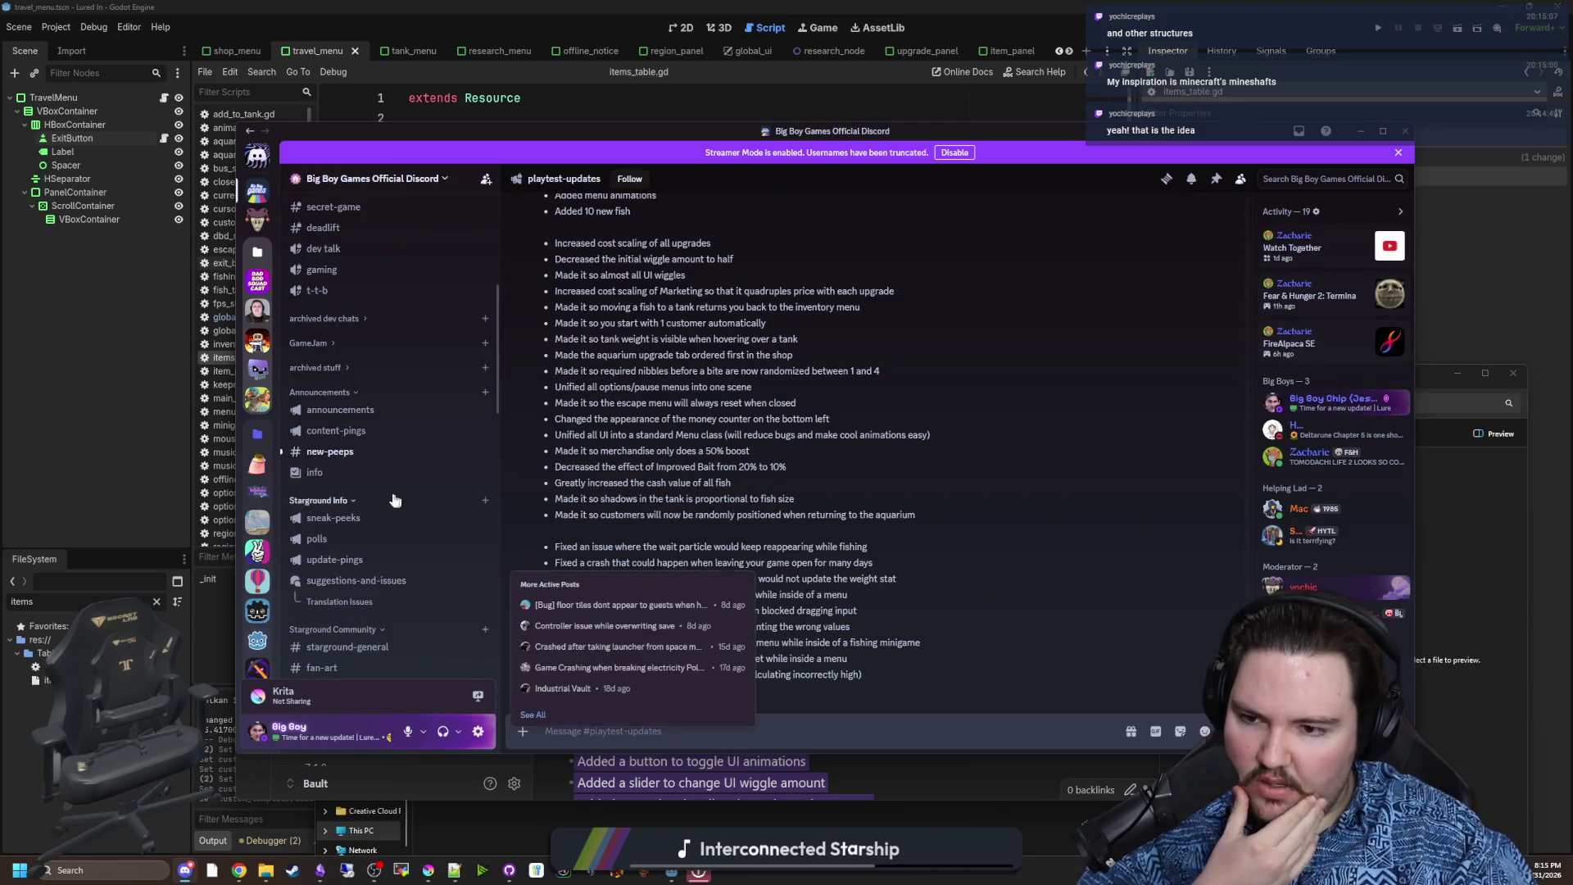
{"action": "left_click", "coordinate": [402, 451]}
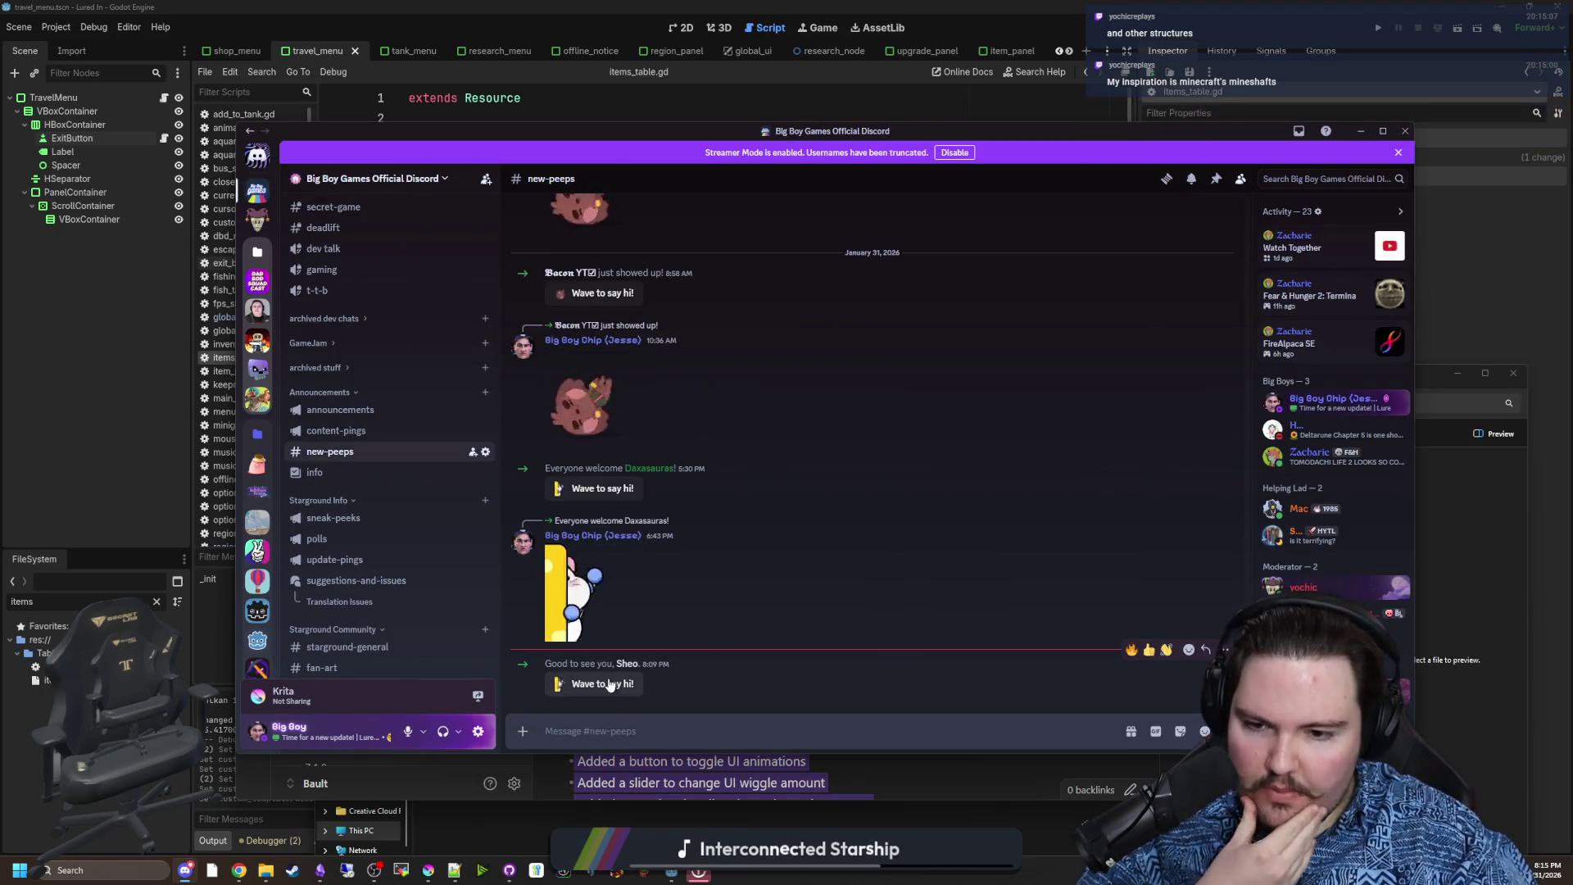
{"action": "key", "text": "alt+Tab"}
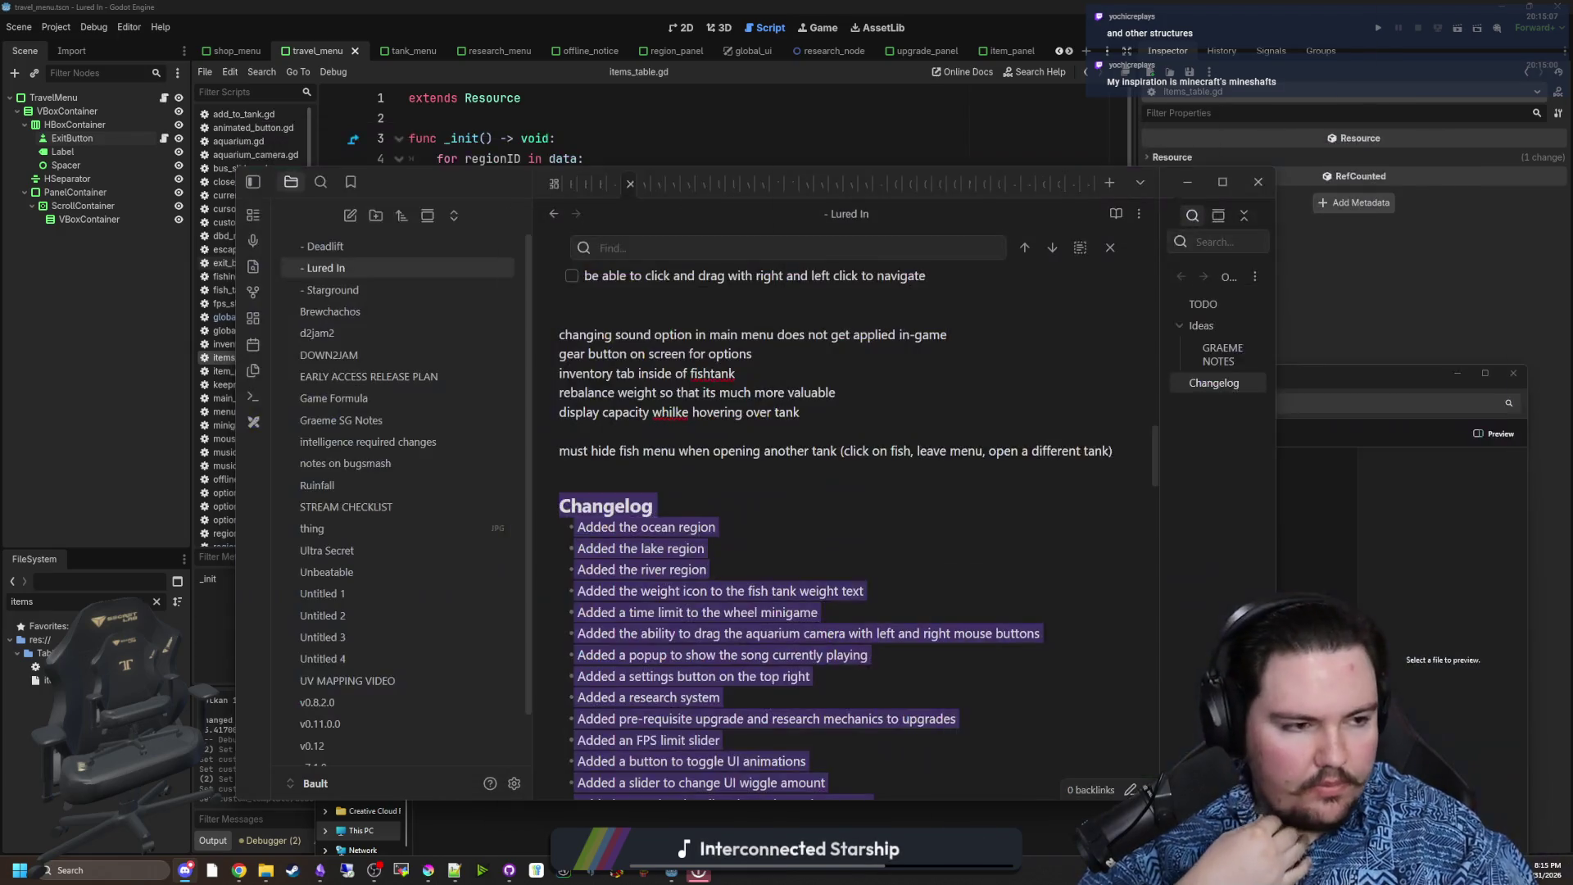
Clear the Changelog selection and scroll through the Lured In note's TODO list
{"action": "left_click", "coordinate": [830, 449]}
{"action": "scroll", "coordinate": [732, 513], "scroll_direction": "down", "scroll_amount": 10}
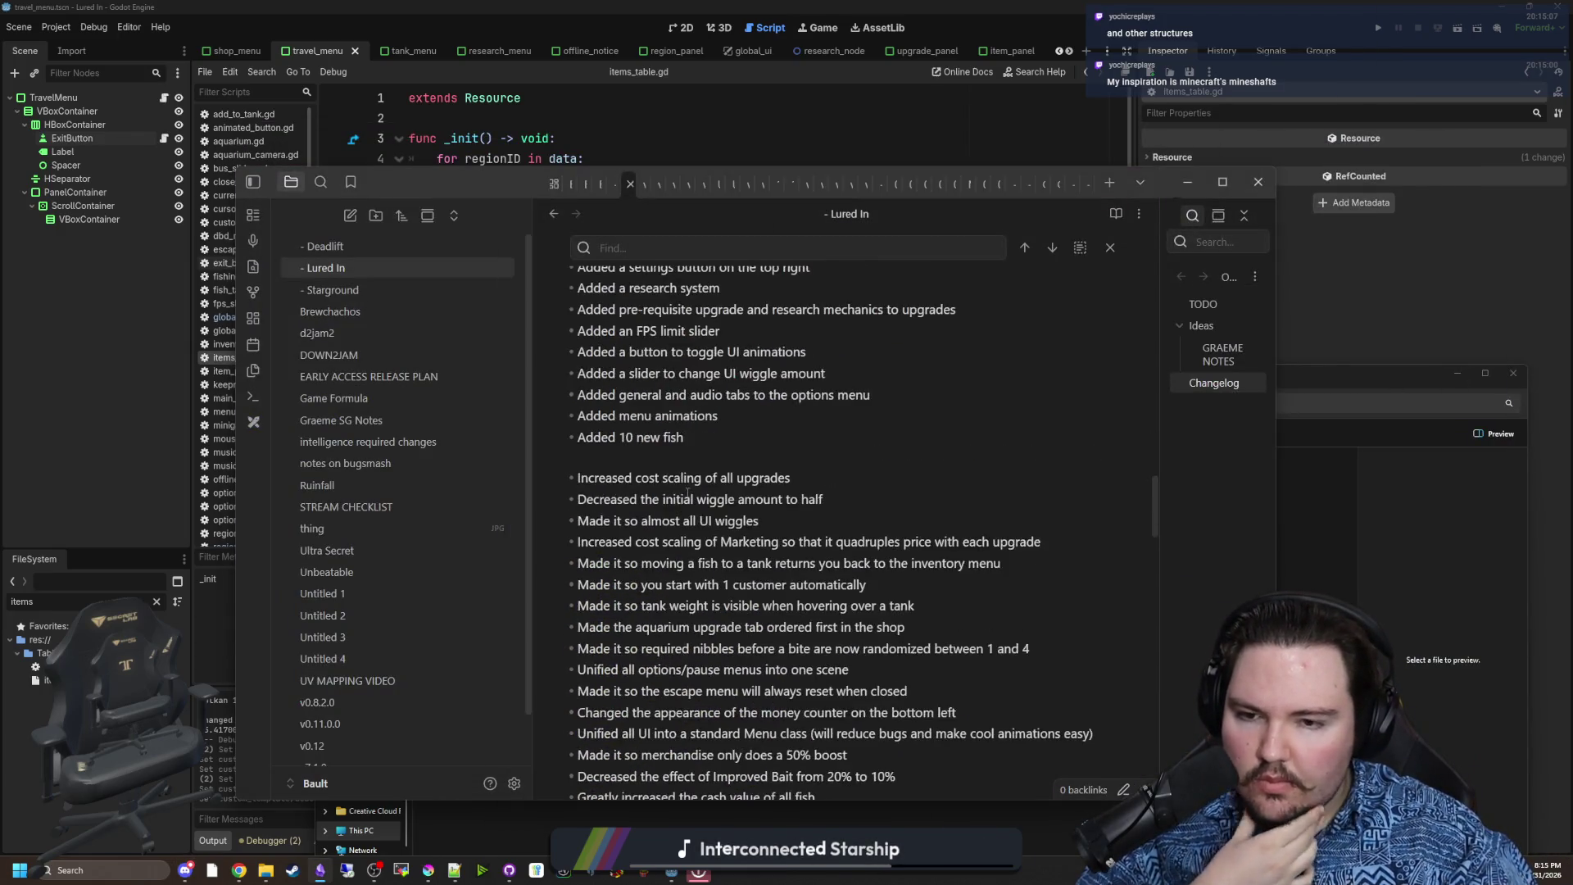
{"action": "scroll", "coordinate": [732, 513], "scroll_direction": "down", "scroll_amount": 10}
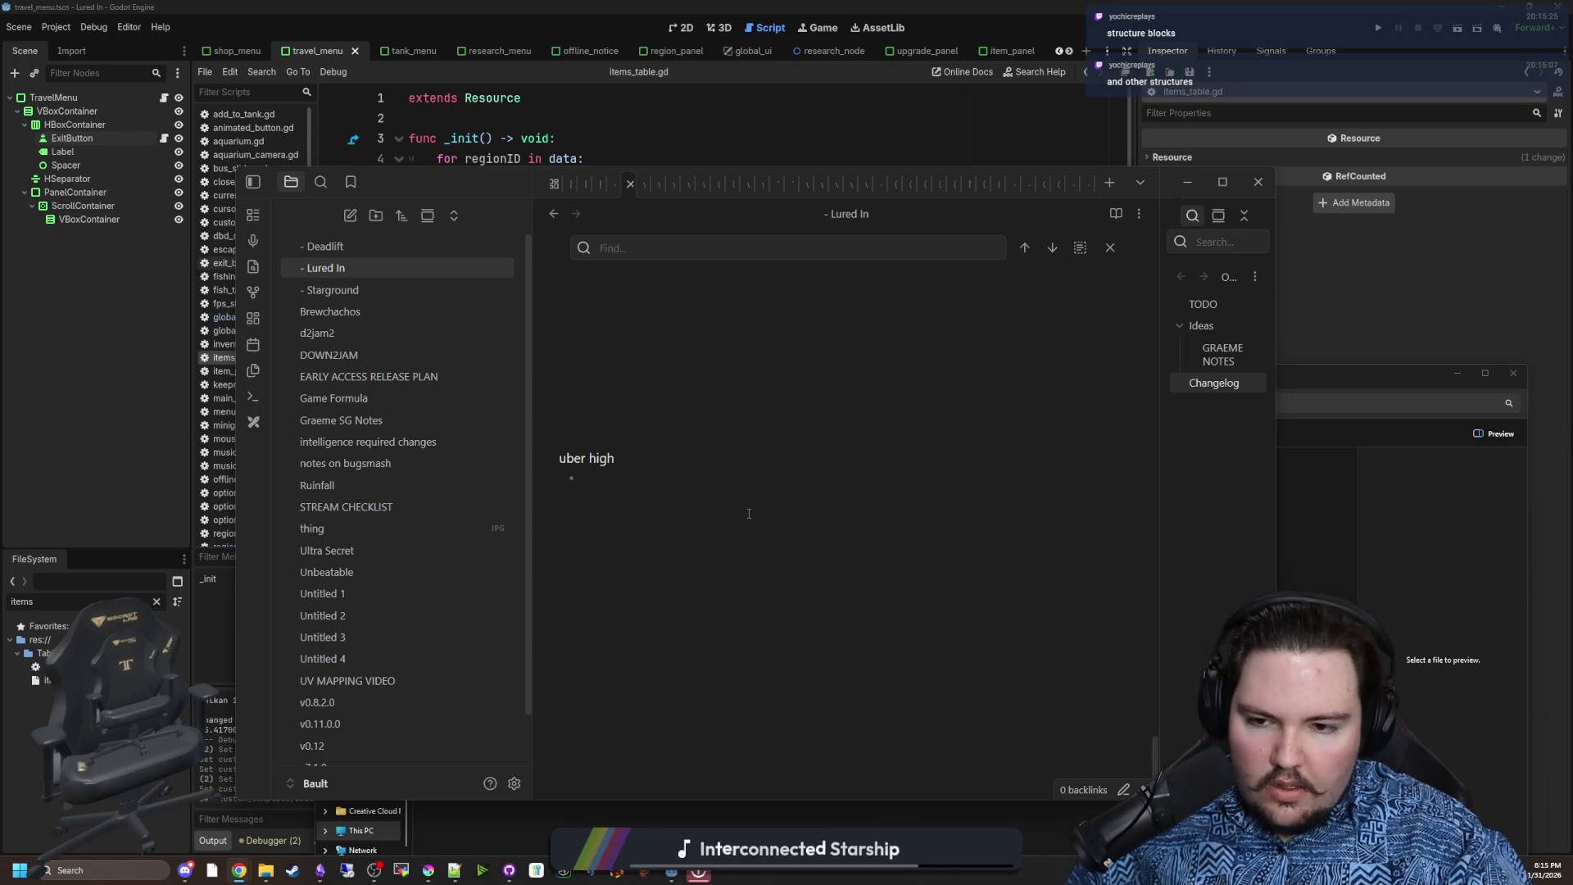
{"action": "scroll", "coordinate": [749, 514], "scroll_direction": "up", "scroll_amount": 15}
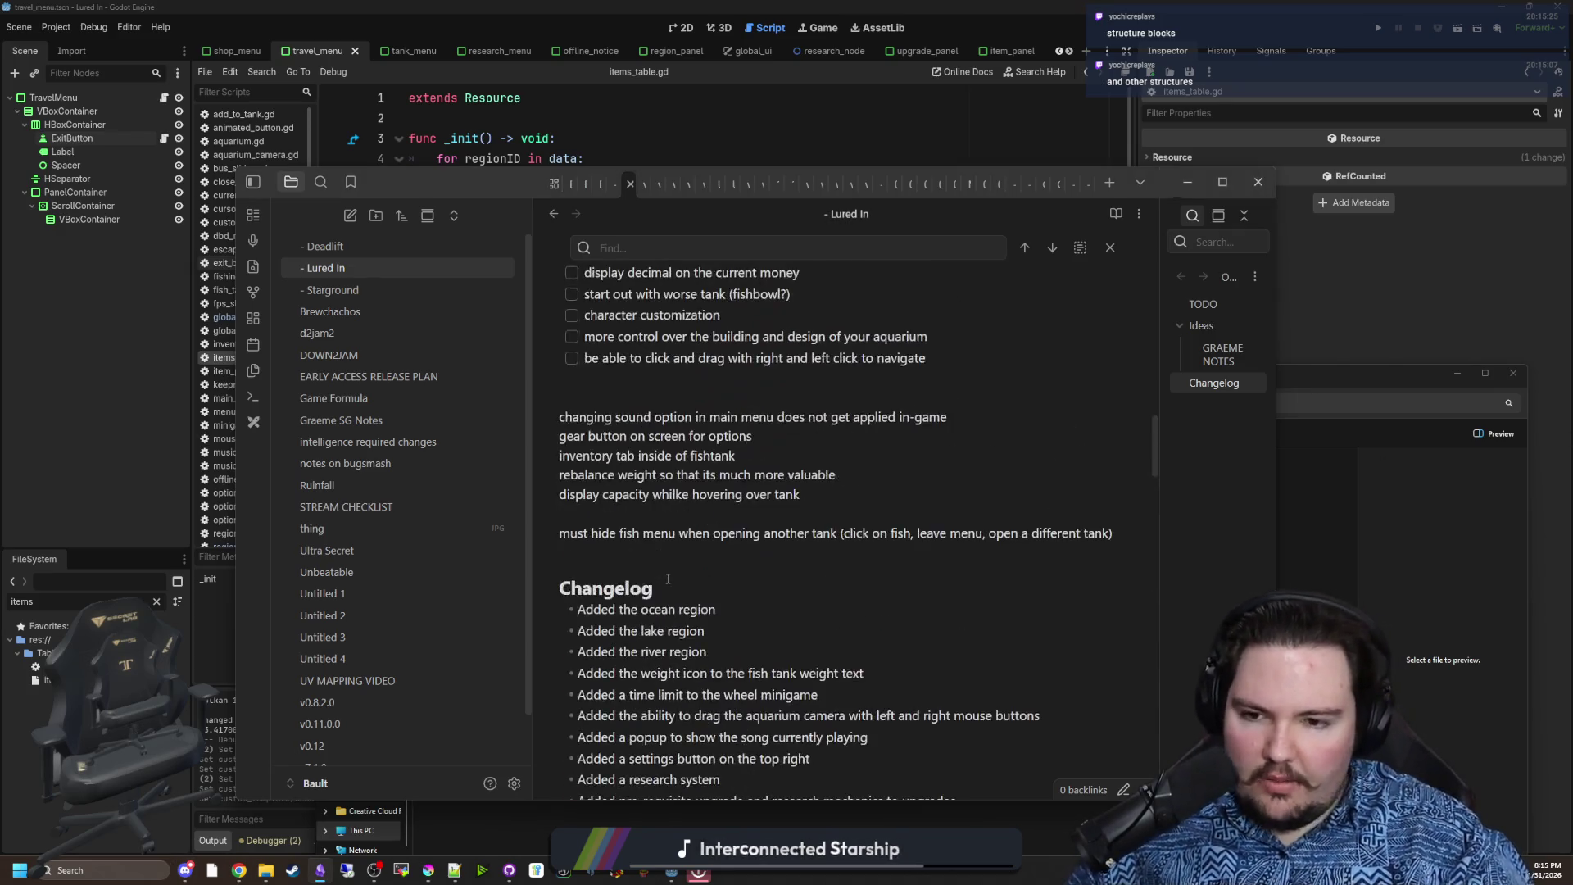
{"action": "scroll", "coordinate": [668, 578], "scroll_direction": "up", "scroll_amount": 5}
{"action": "scroll", "coordinate": [668, 579], "scroll_direction": "up", "scroll_amount": 10}
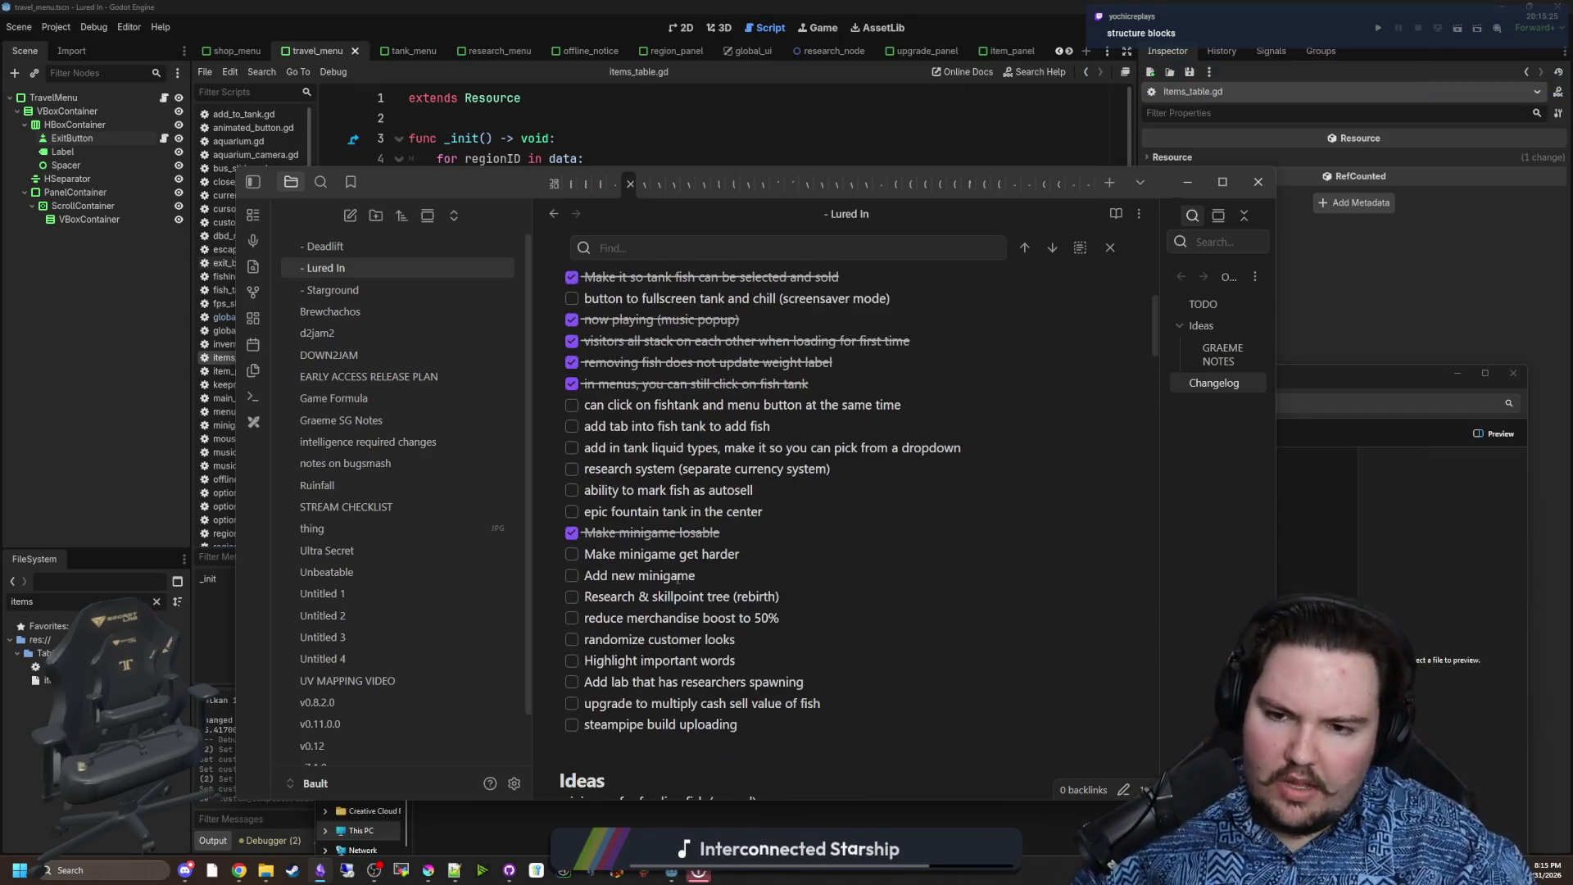
{"action": "scroll", "coordinate": [587, 579], "scroll_direction": "down", "scroll_amount": 3}
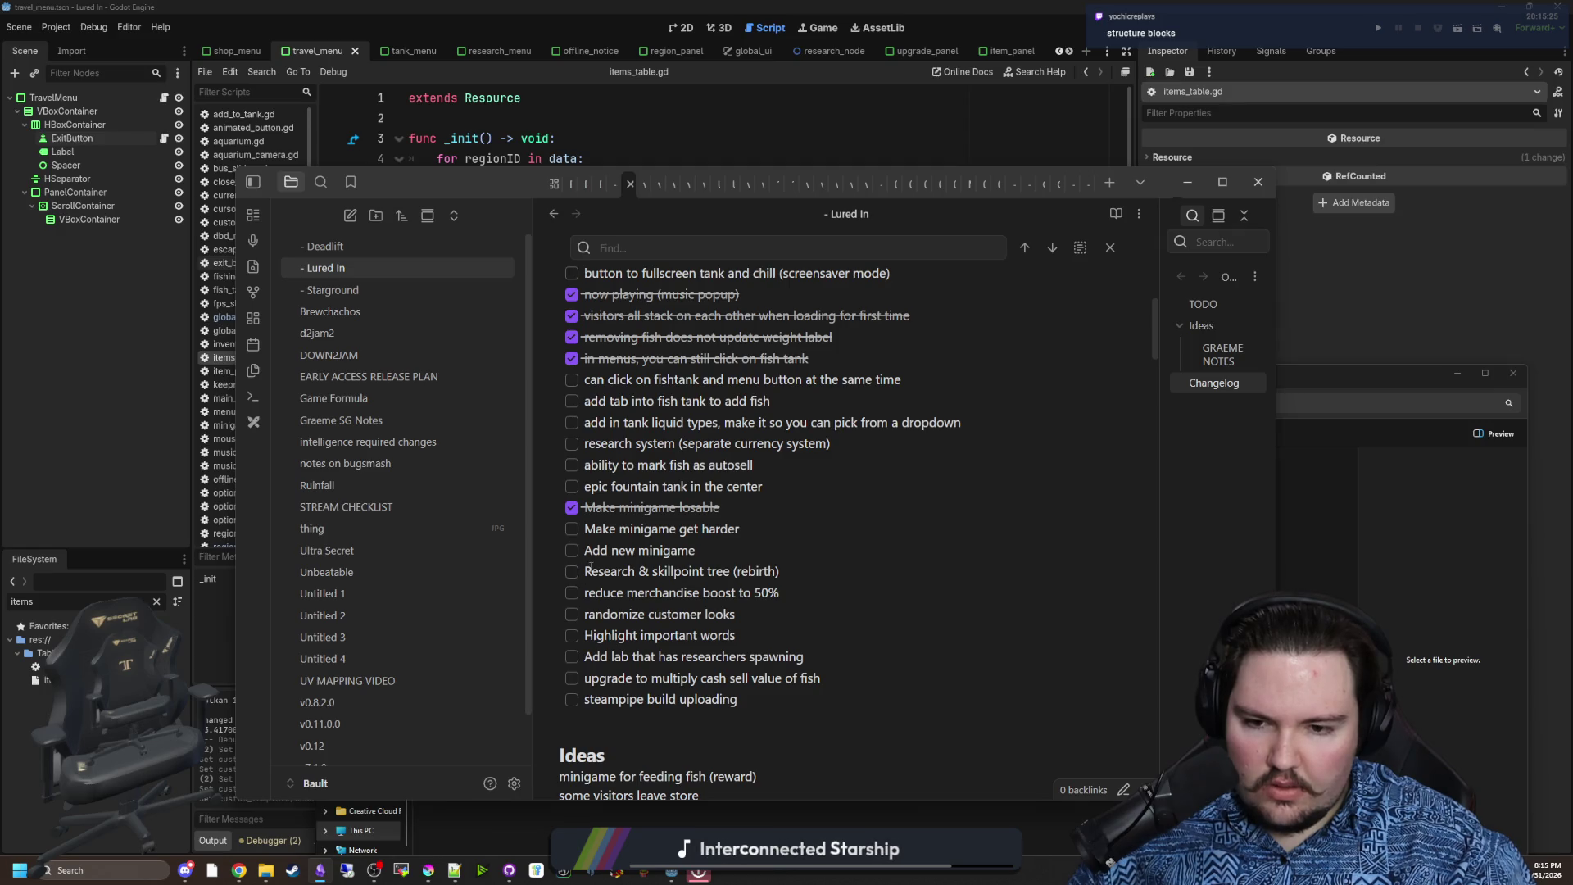
Split 'Research & skillpoint tree' into two tasks and tick Research and Highlight important words
{"action": "left_click", "coordinate": [654, 571]}
{"action": "key", "text": "BackSpace"}
{"action": "key", "text": "BackSpace"}
{"action": "key", "text": "Return"}
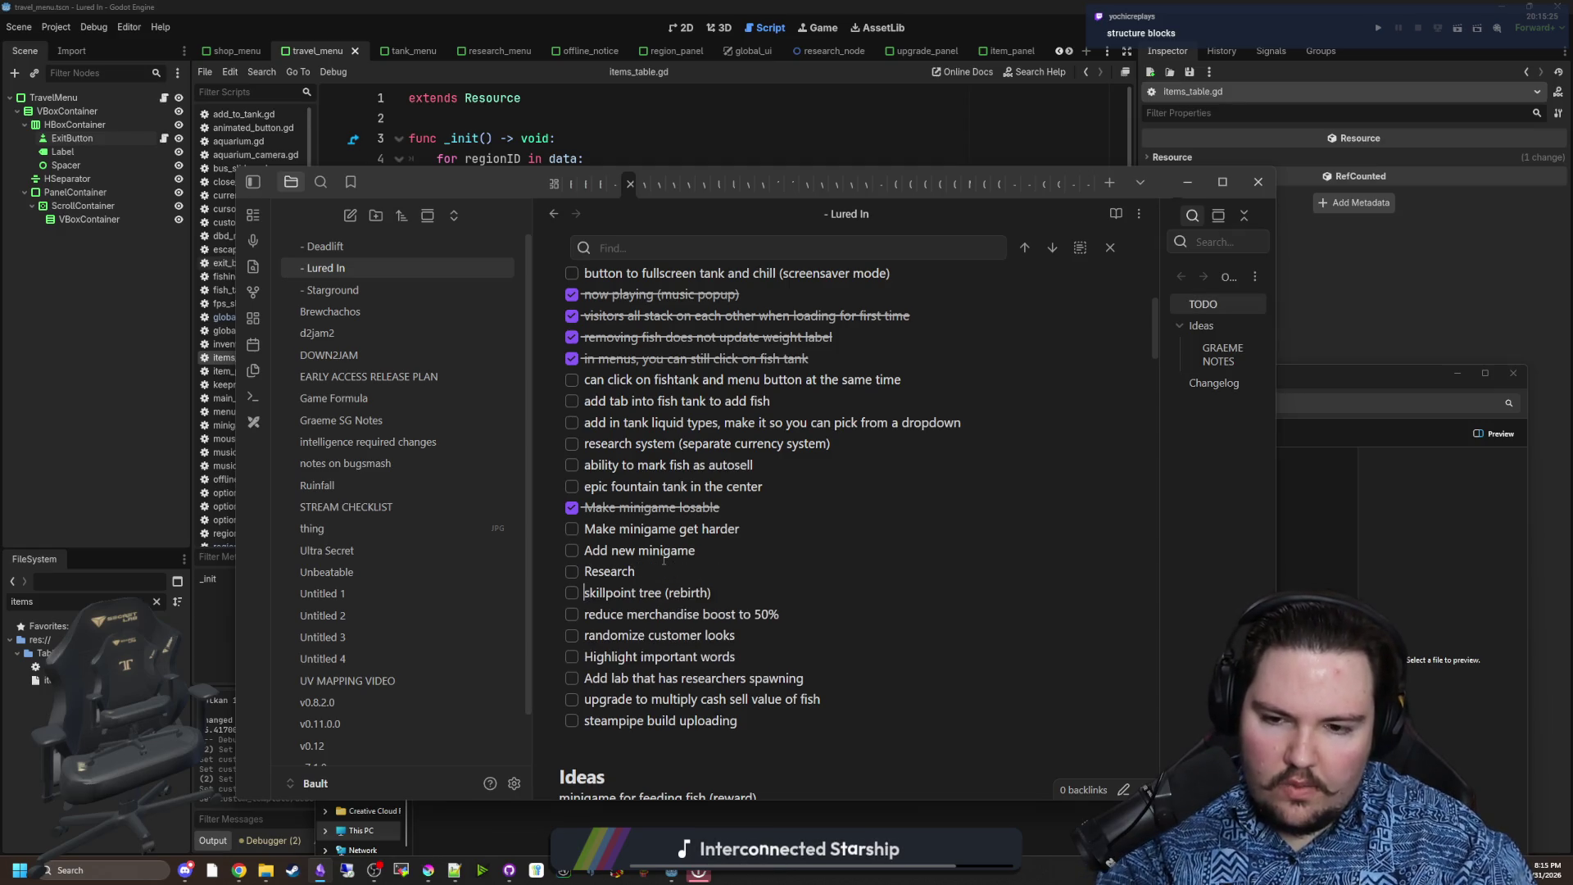
{"action": "left_click", "coordinate": [576, 572]}
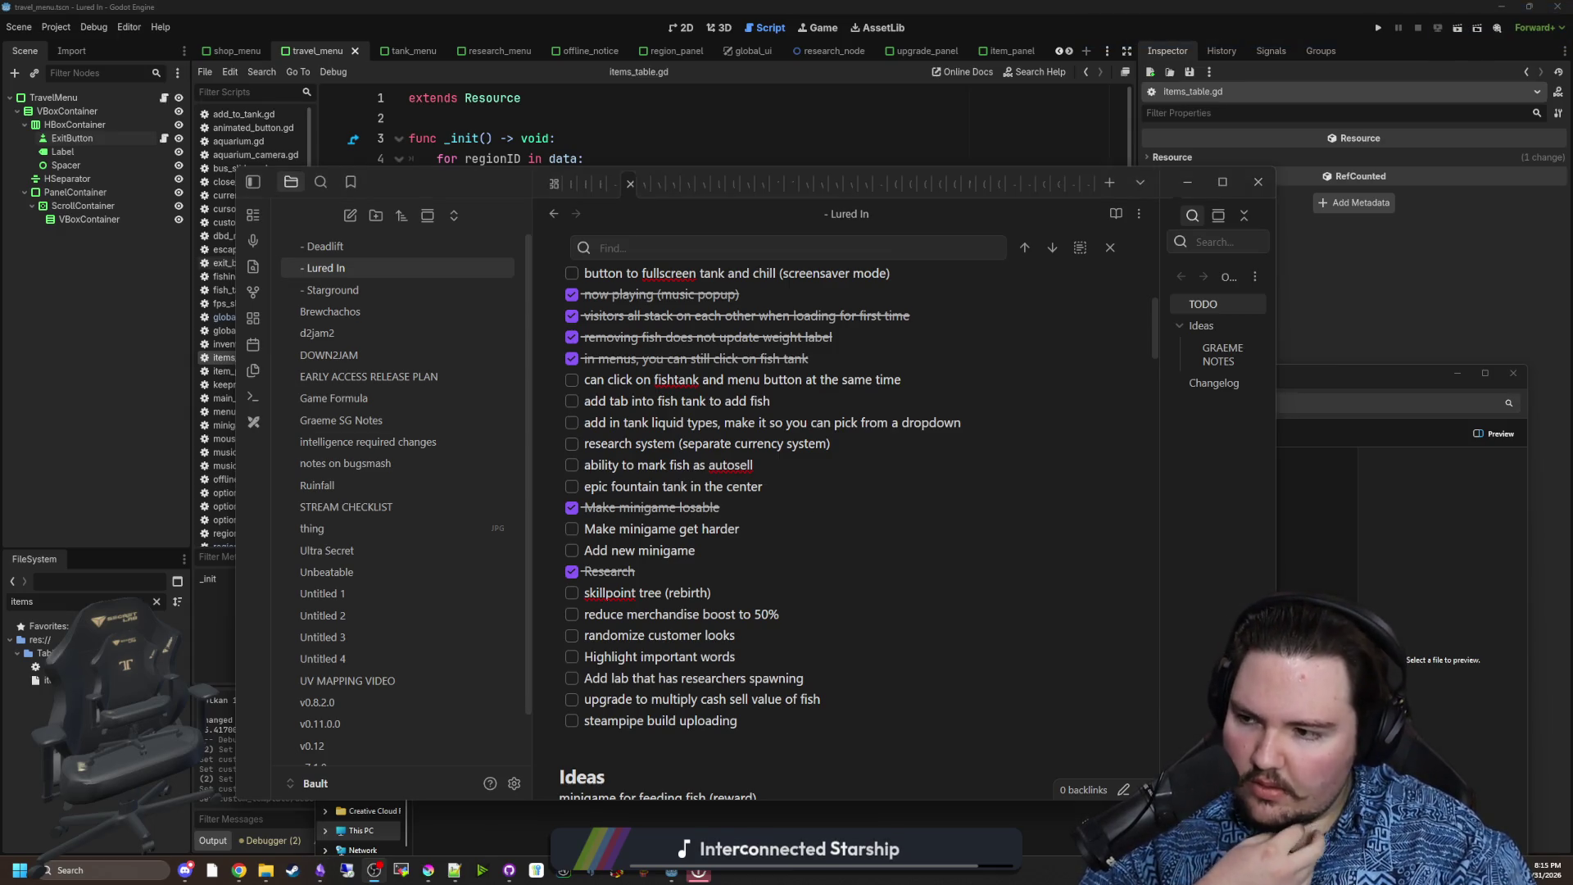
{"action": "left_click", "coordinate": [853, 633]}
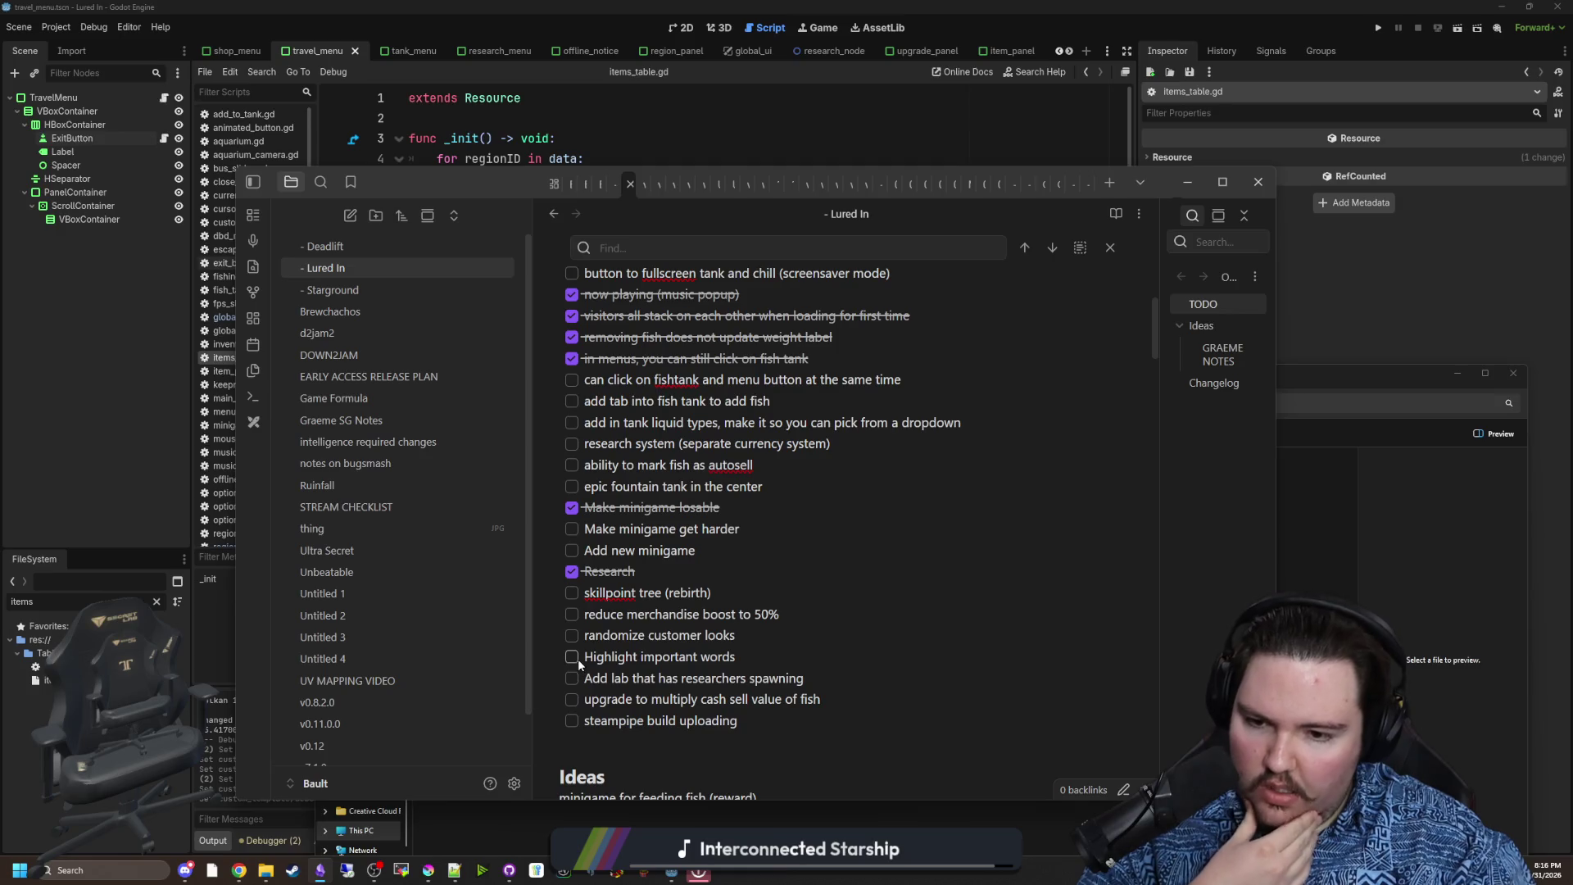
{"action": "left_click", "coordinate": [578, 658]}
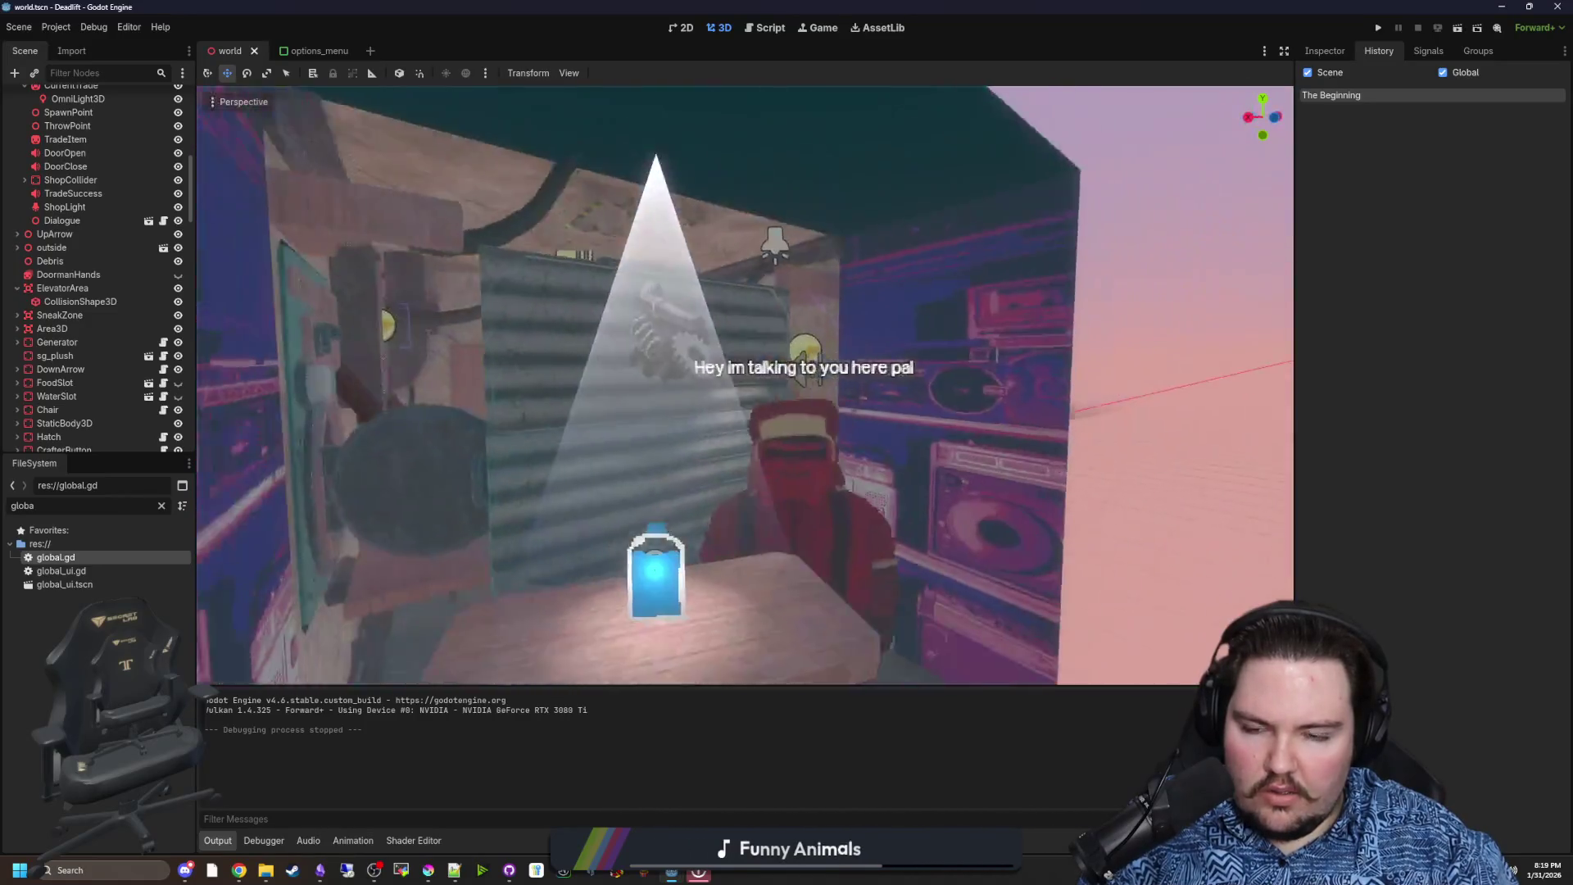
Save the Deadlift world scene, fly the camera into the shop, and run the project
{"action": "key", "text": "ctrl+s"}
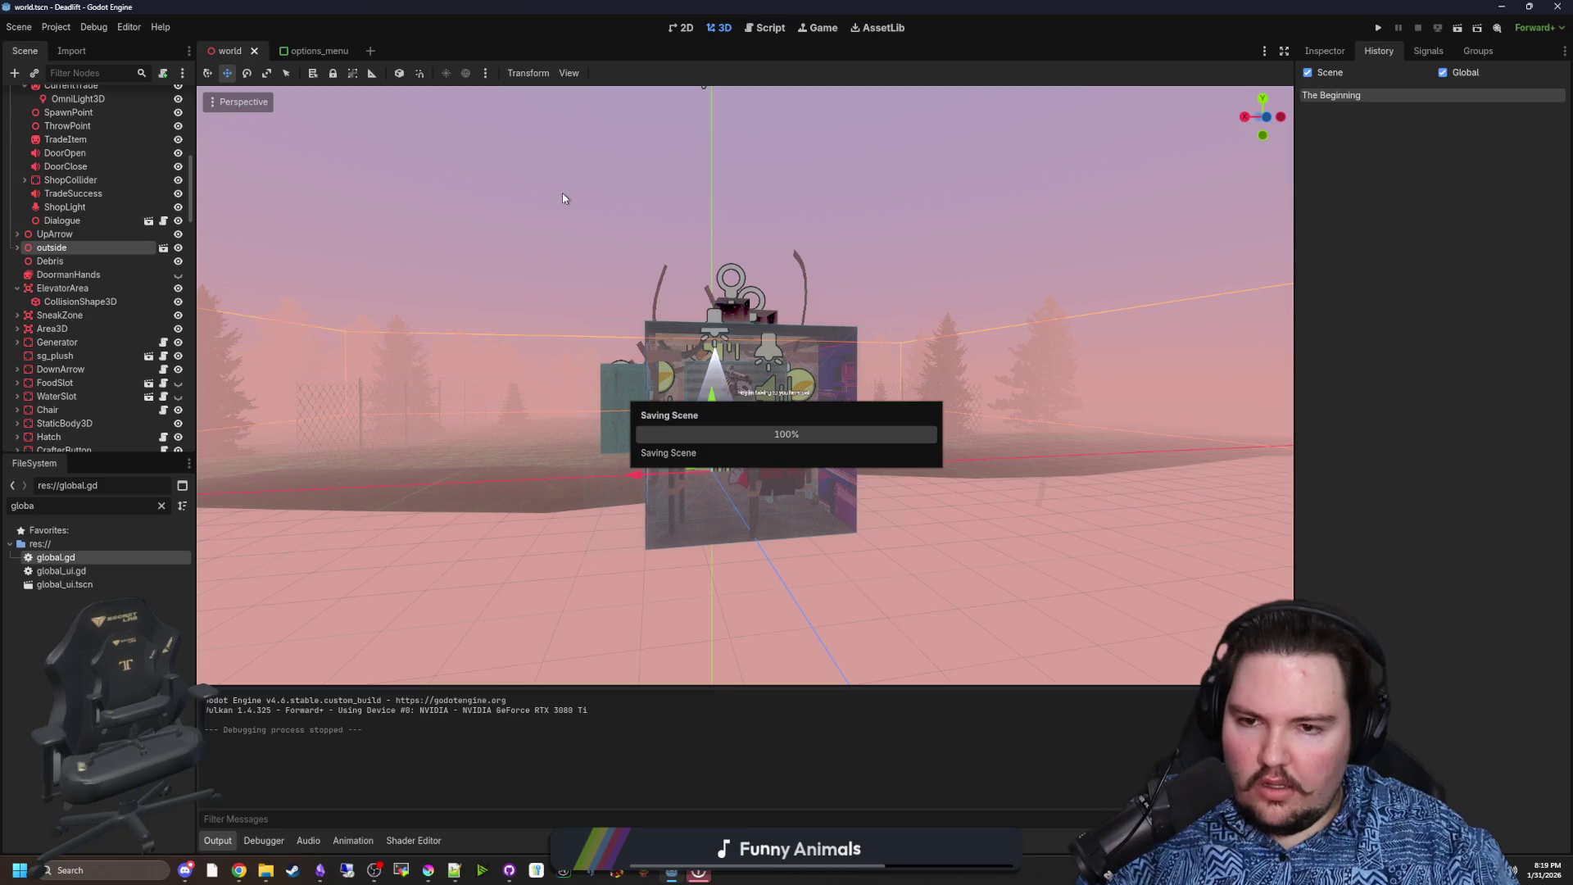
{"action": "key", "text": "w"}
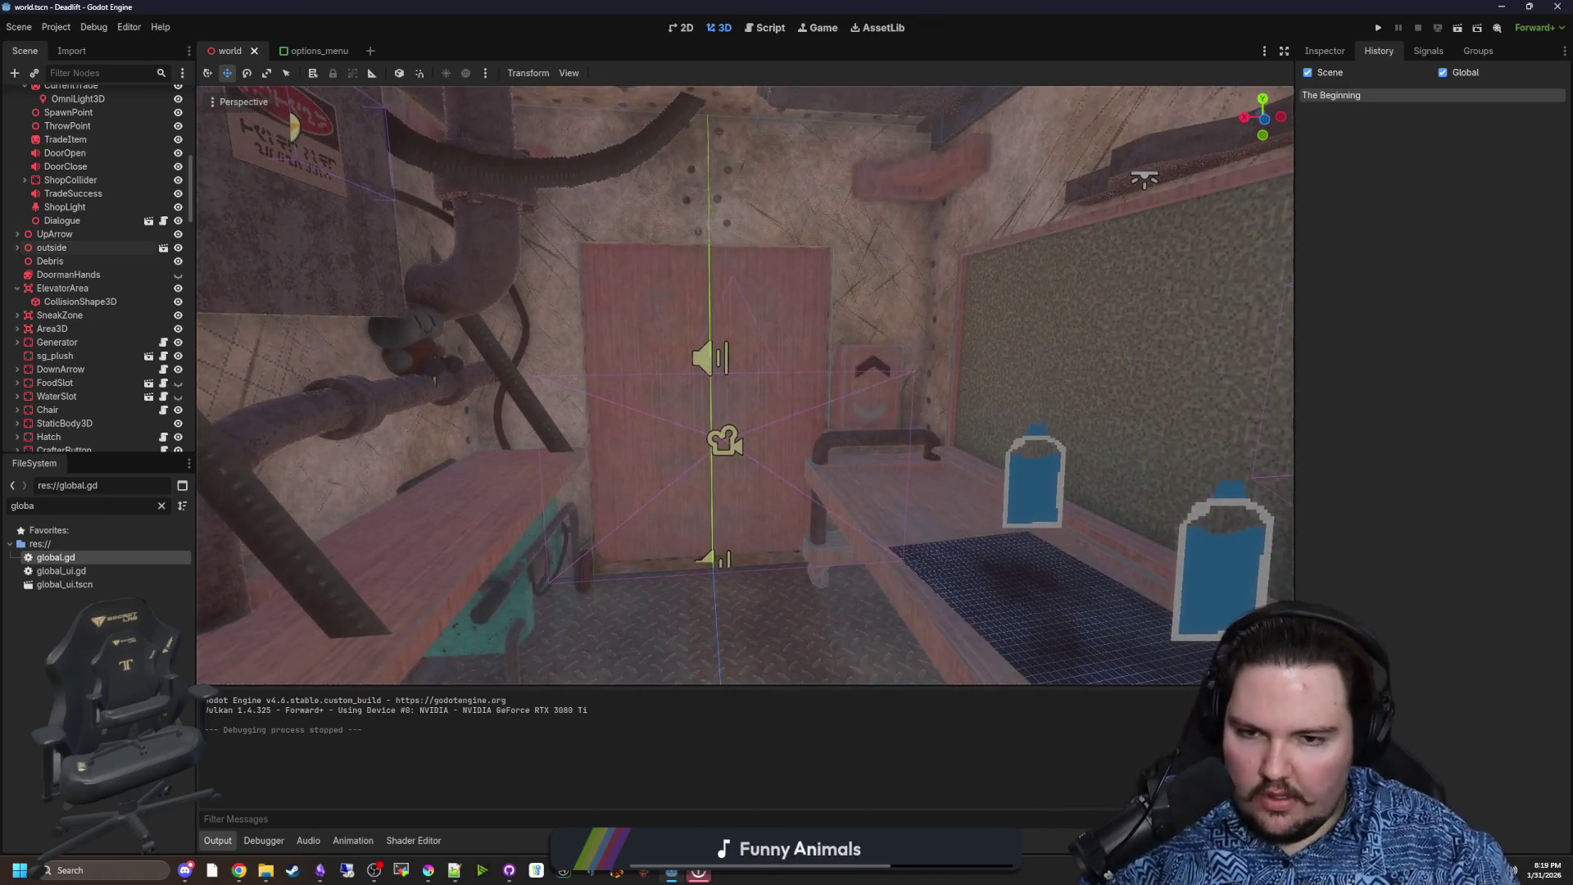
{"action": "key", "text": "ctrl+s"}
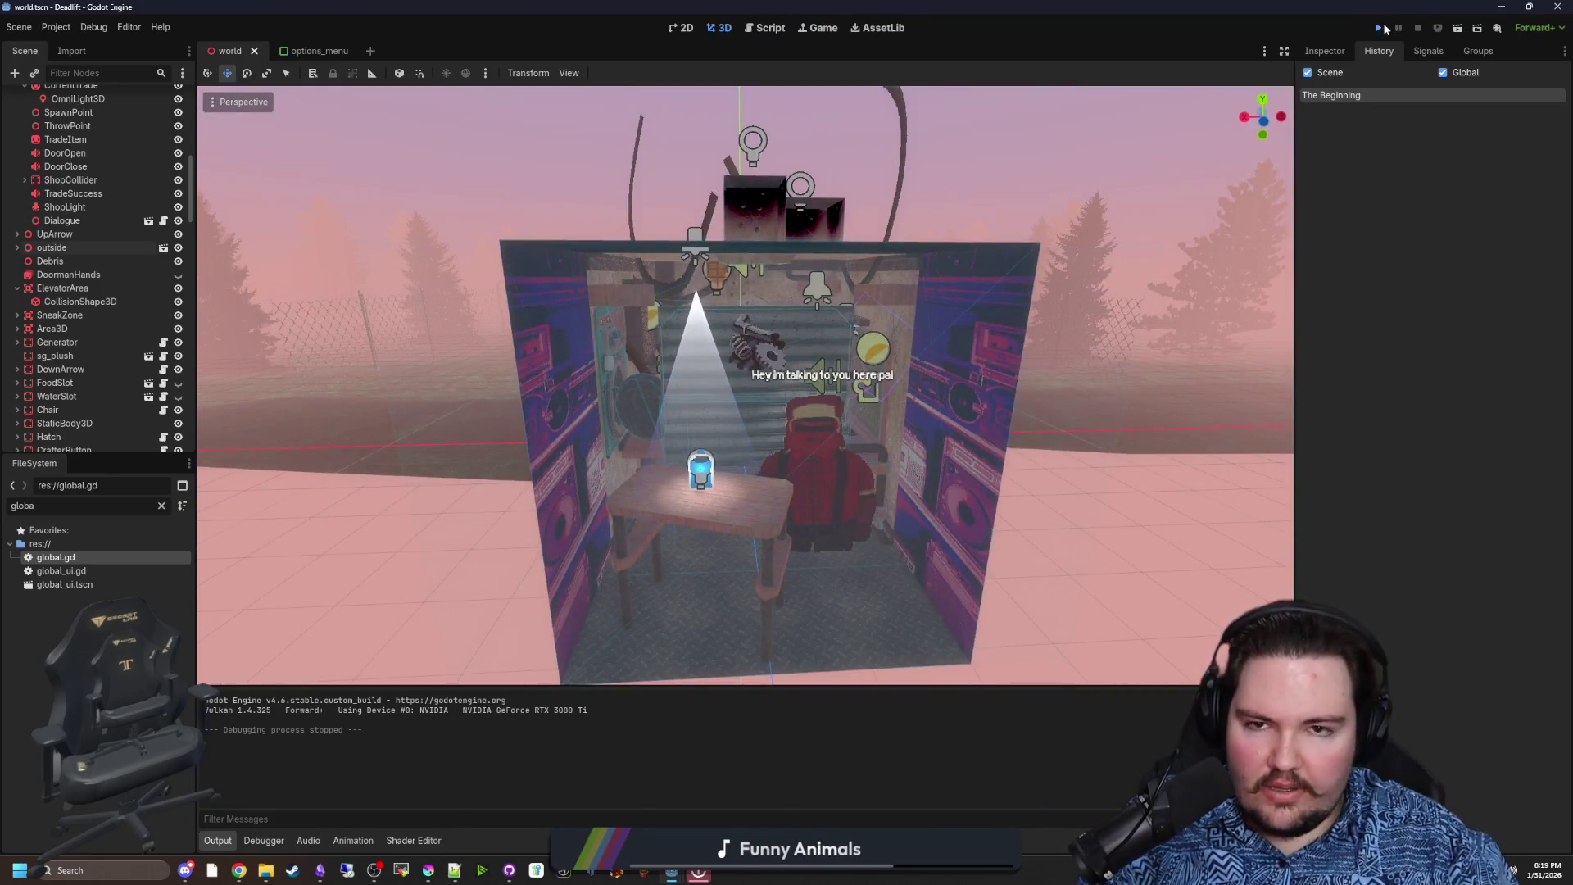
{"action": "left_click", "coordinate": [1382, 28]}
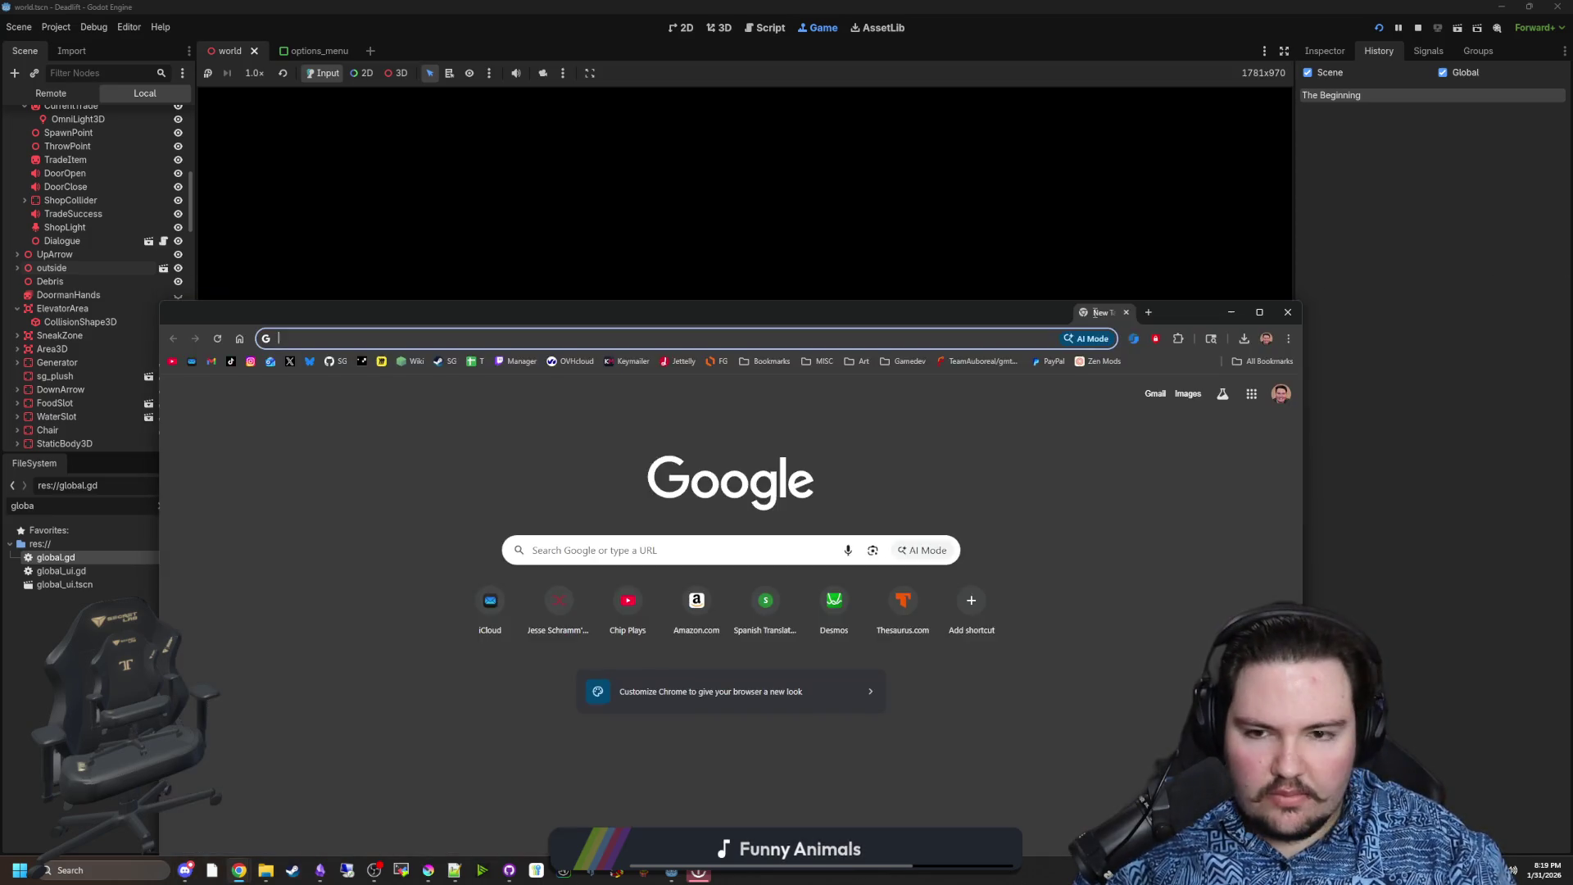
{"action": "mouse_move", "coordinate": [1024, 315]}
{"action": "left_mouse_down"}
{"action": "mouse_move", "coordinate": [1100, 271]}
{"action": "mouse_move", "coordinate": [1222, 259]}
{"action": "left_mouse_up"}
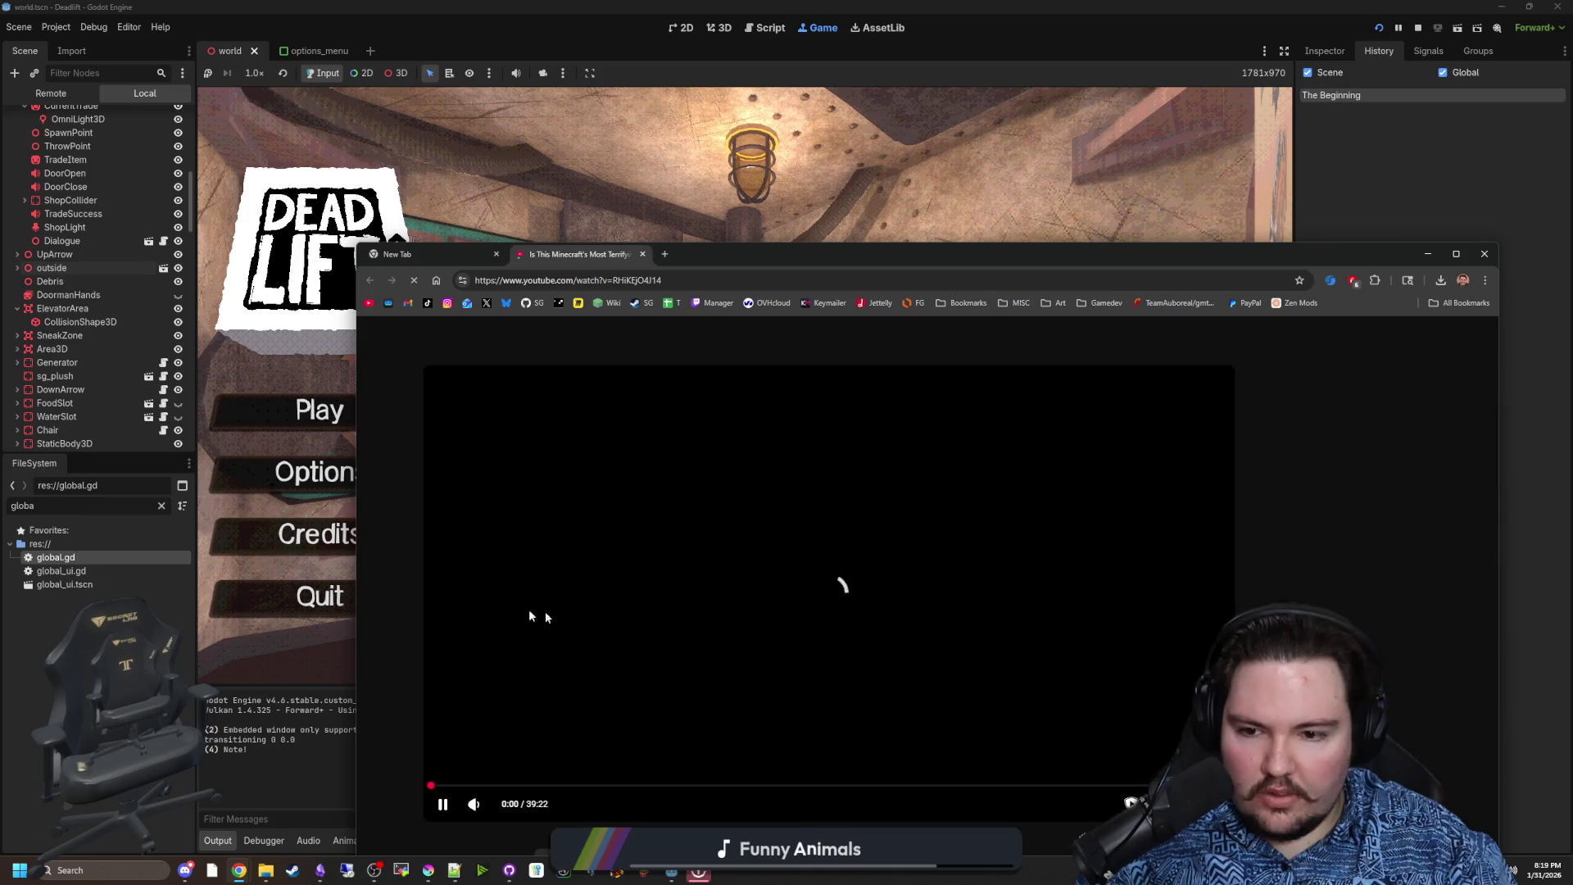
Open 'Is This Minecraft's Most Terrifying Horror Mod?' and expand its description with '...more'
{"action": "left_click", "coordinate": [525, 654]}
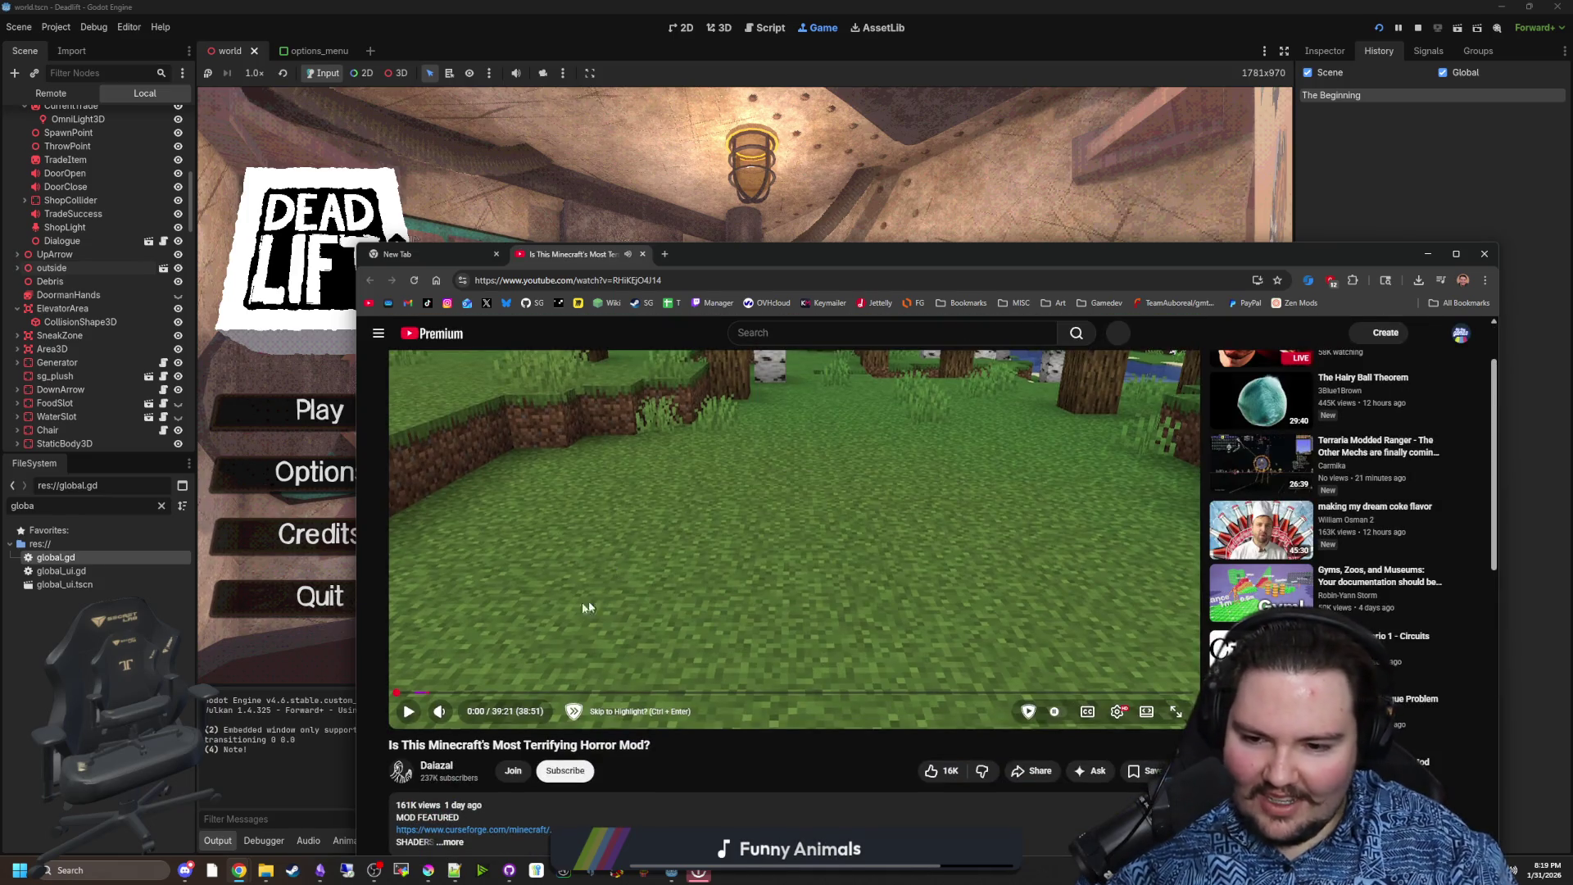
{"action": "scroll", "coordinate": [589, 602], "scroll_direction": "down", "scroll_amount": 2}
{"action": "left_click", "coordinate": [495, 675]}
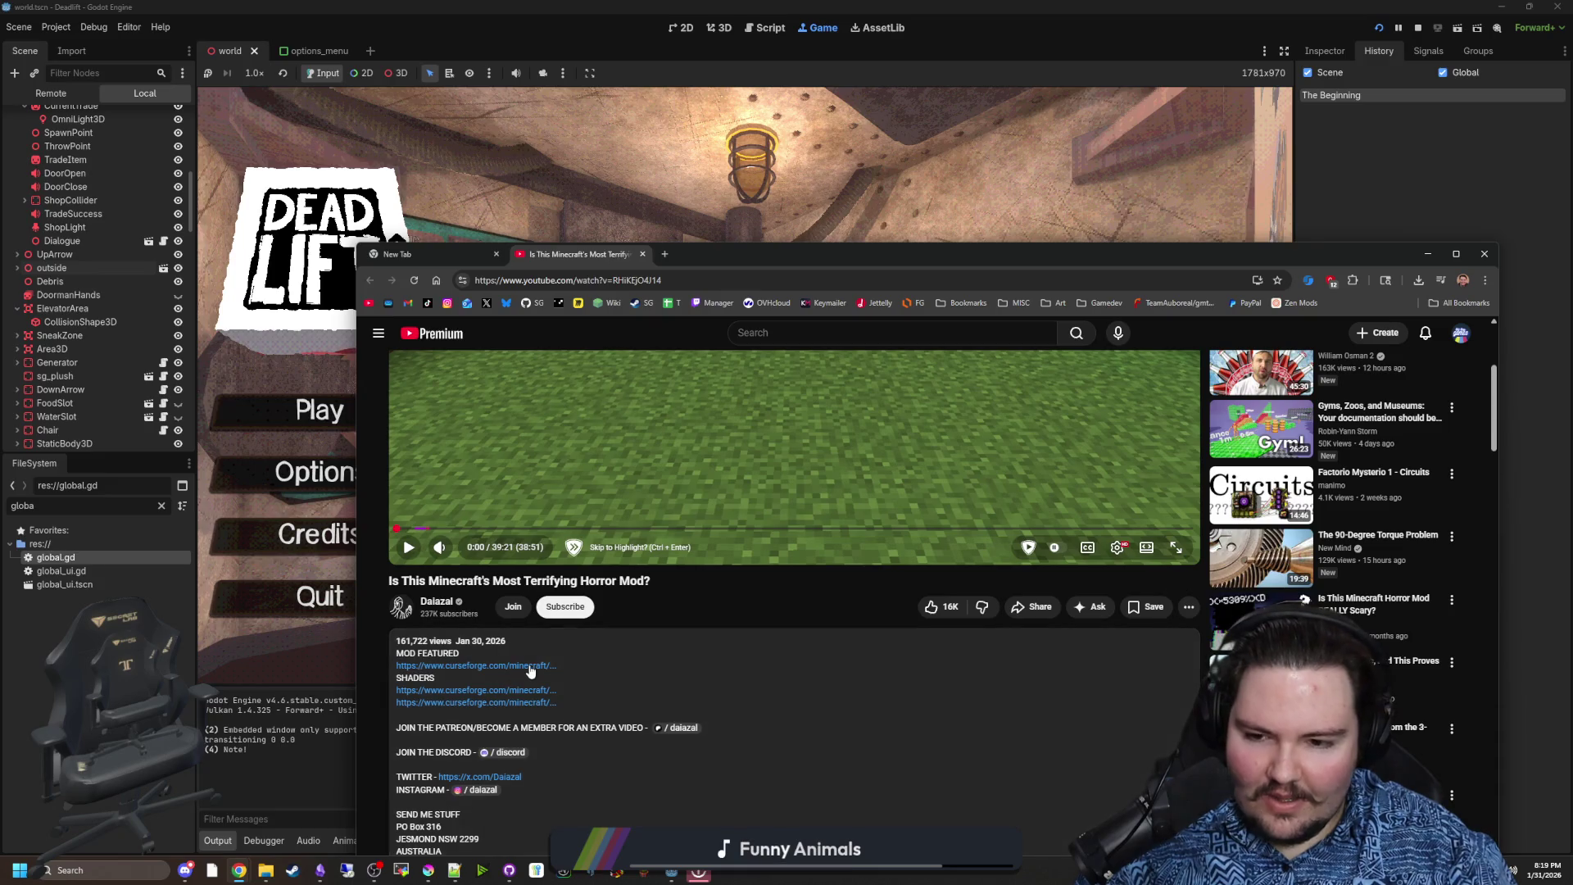
Maximize the browser and page the wonderland.jar gallery forward to the dark wooden room screenshot
{"action": "double_click", "coordinate": [882, 254]}
{"action": "scroll", "coordinate": [670, 533], "scroll_direction": "down", "scroll_amount": 3}
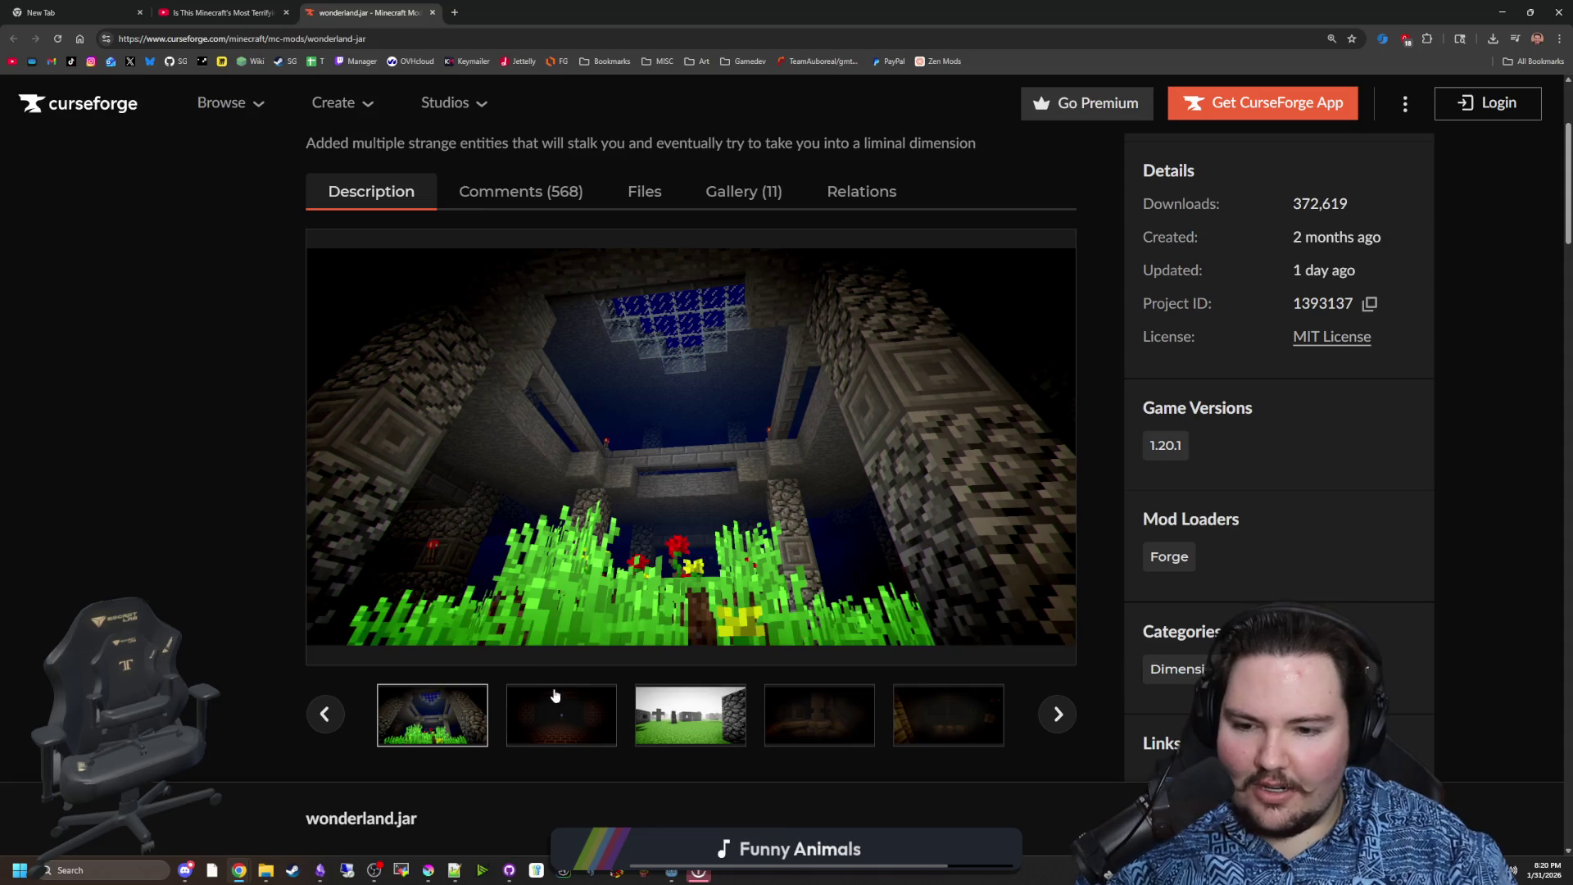
{"action": "left_click", "coordinate": [680, 693]}
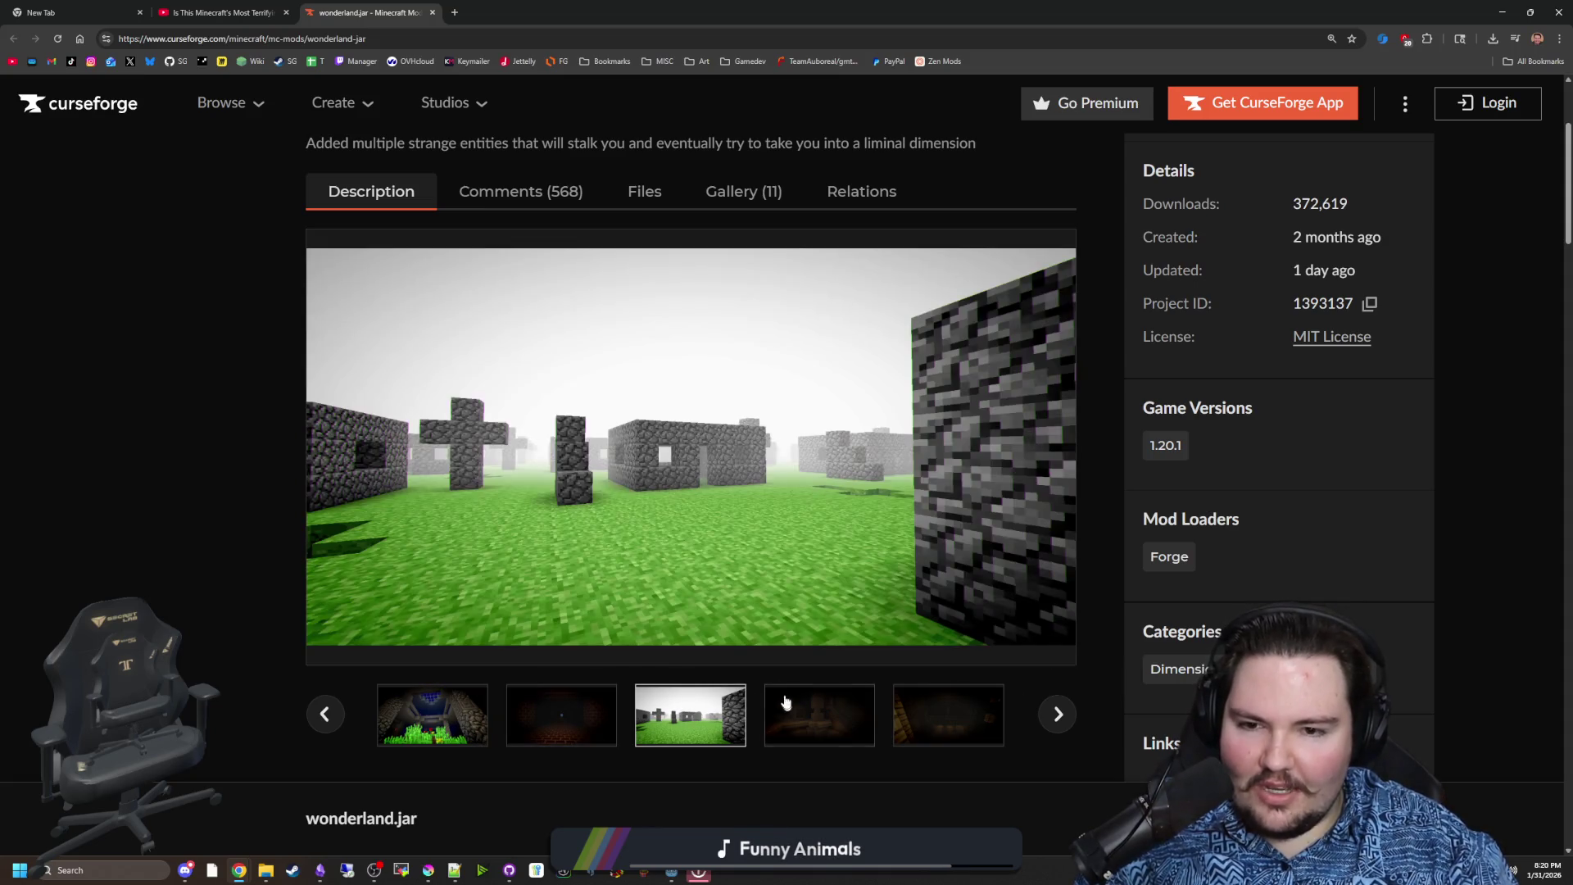
{"action": "left_click", "coordinate": [849, 709]}
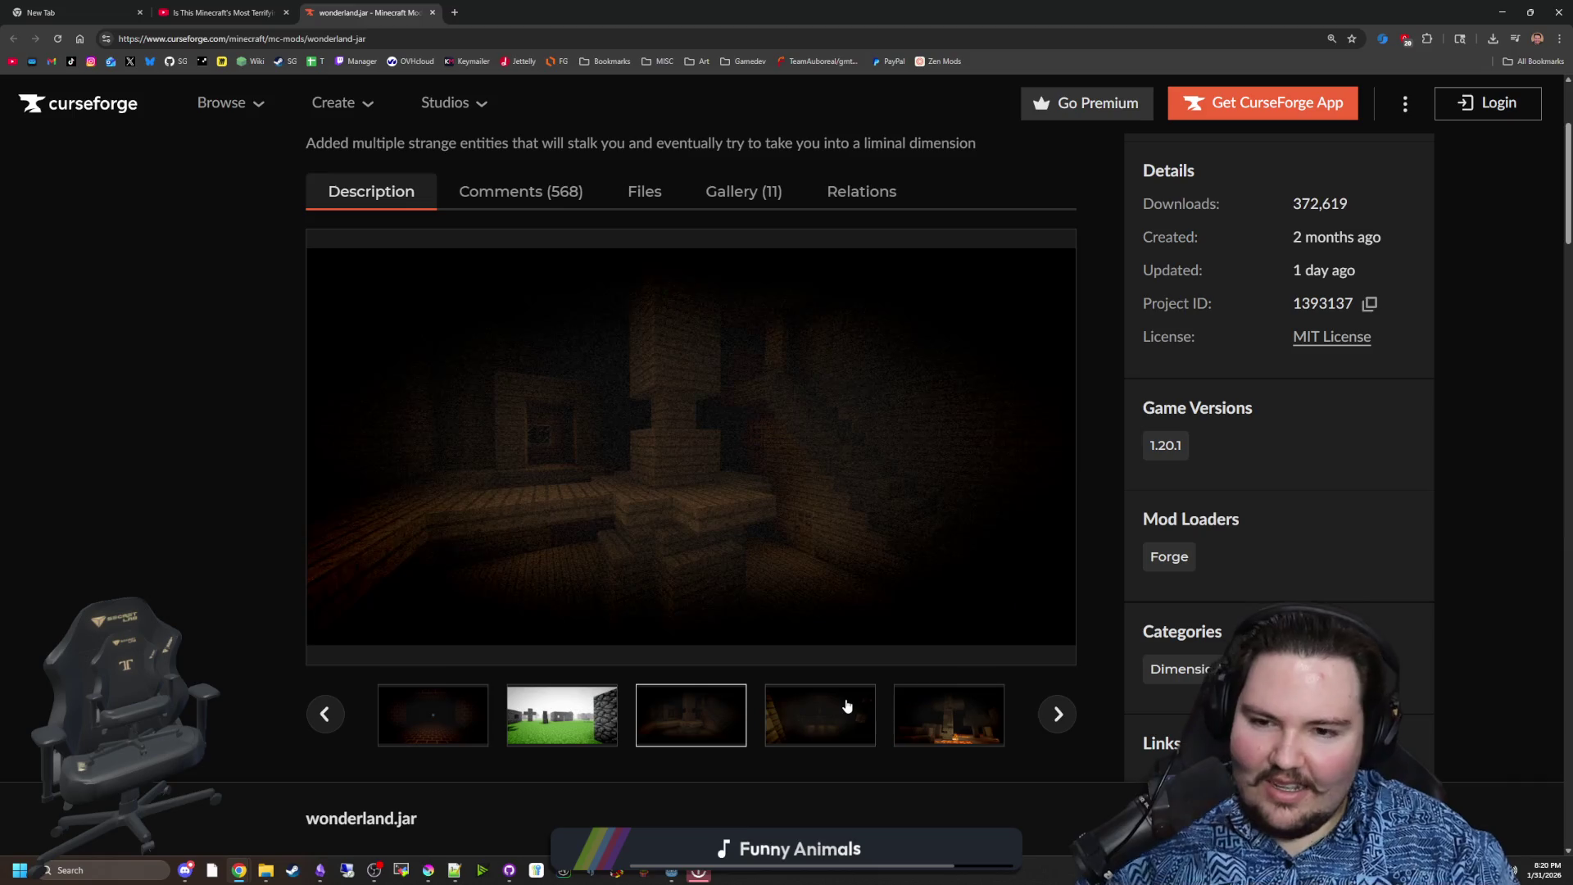
{"action": "left_click", "coordinate": [1054, 714]}
{"action": "left_click", "coordinate": [1054, 714]}
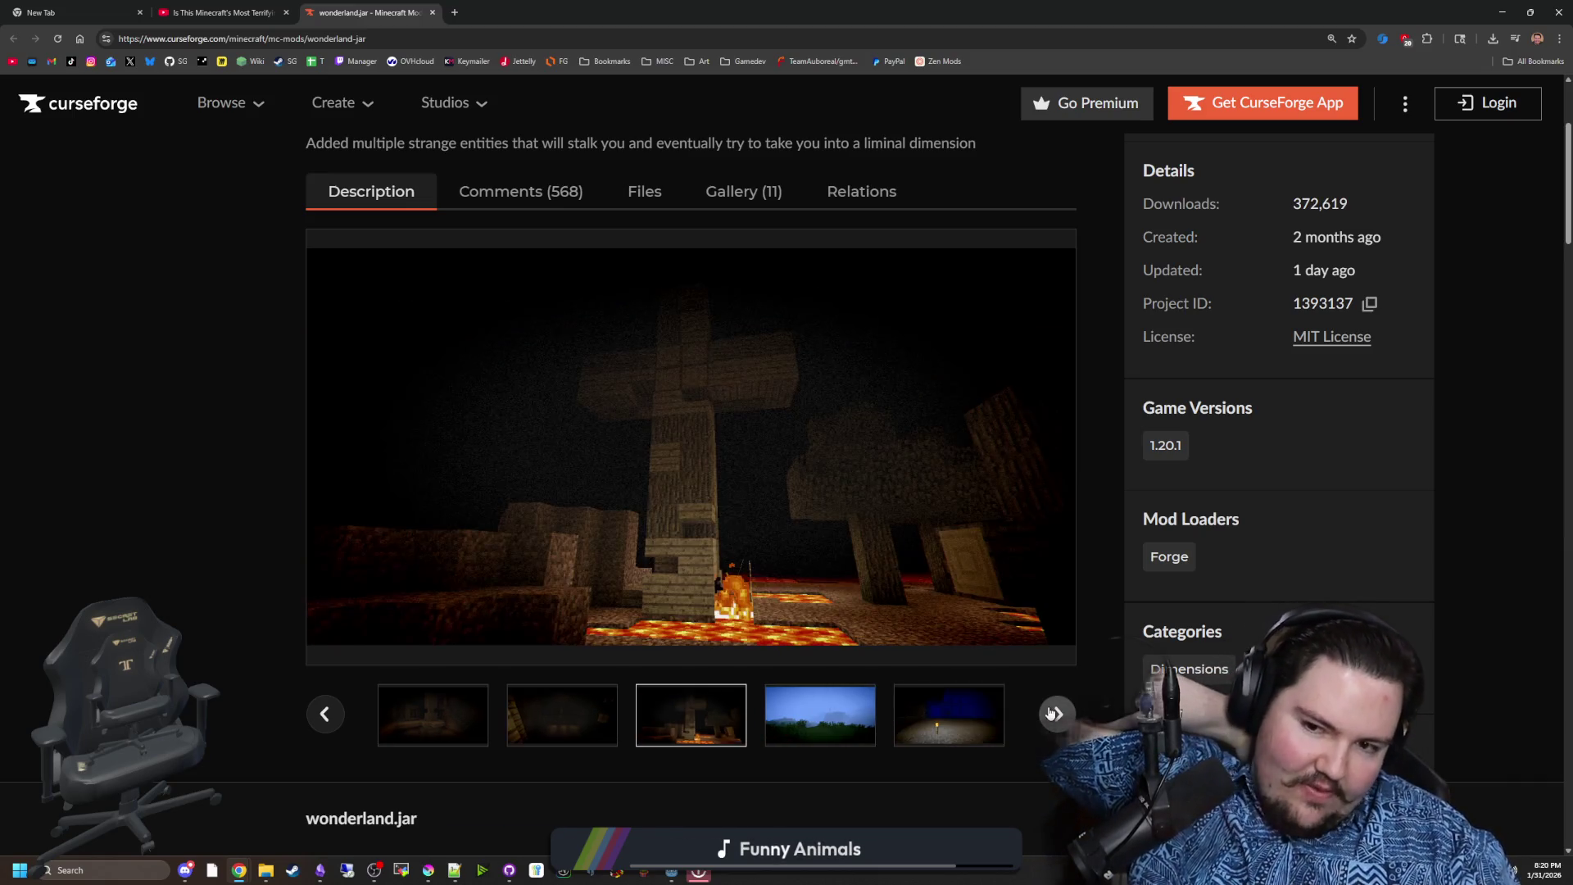
{"action": "left_click", "coordinate": [1054, 714]}
{"action": "left_click", "coordinate": [1053, 714]}
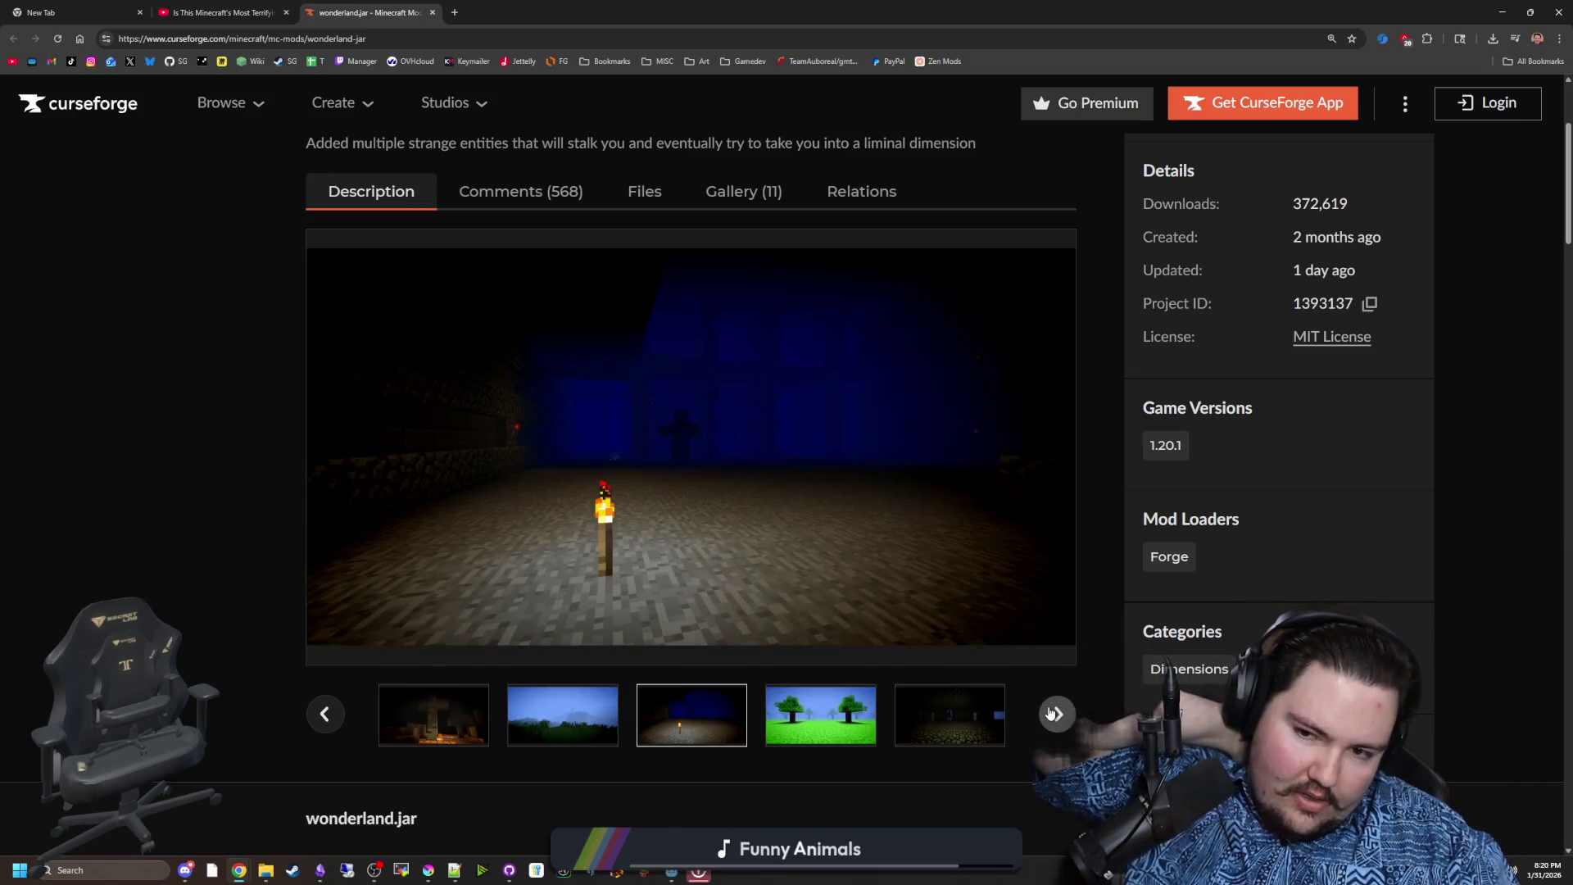
{"action": "left_click", "coordinate": [1054, 714]}
{"action": "left_click", "coordinate": [1054, 714]}
{"action": "left_click", "coordinate": [1054, 714]}
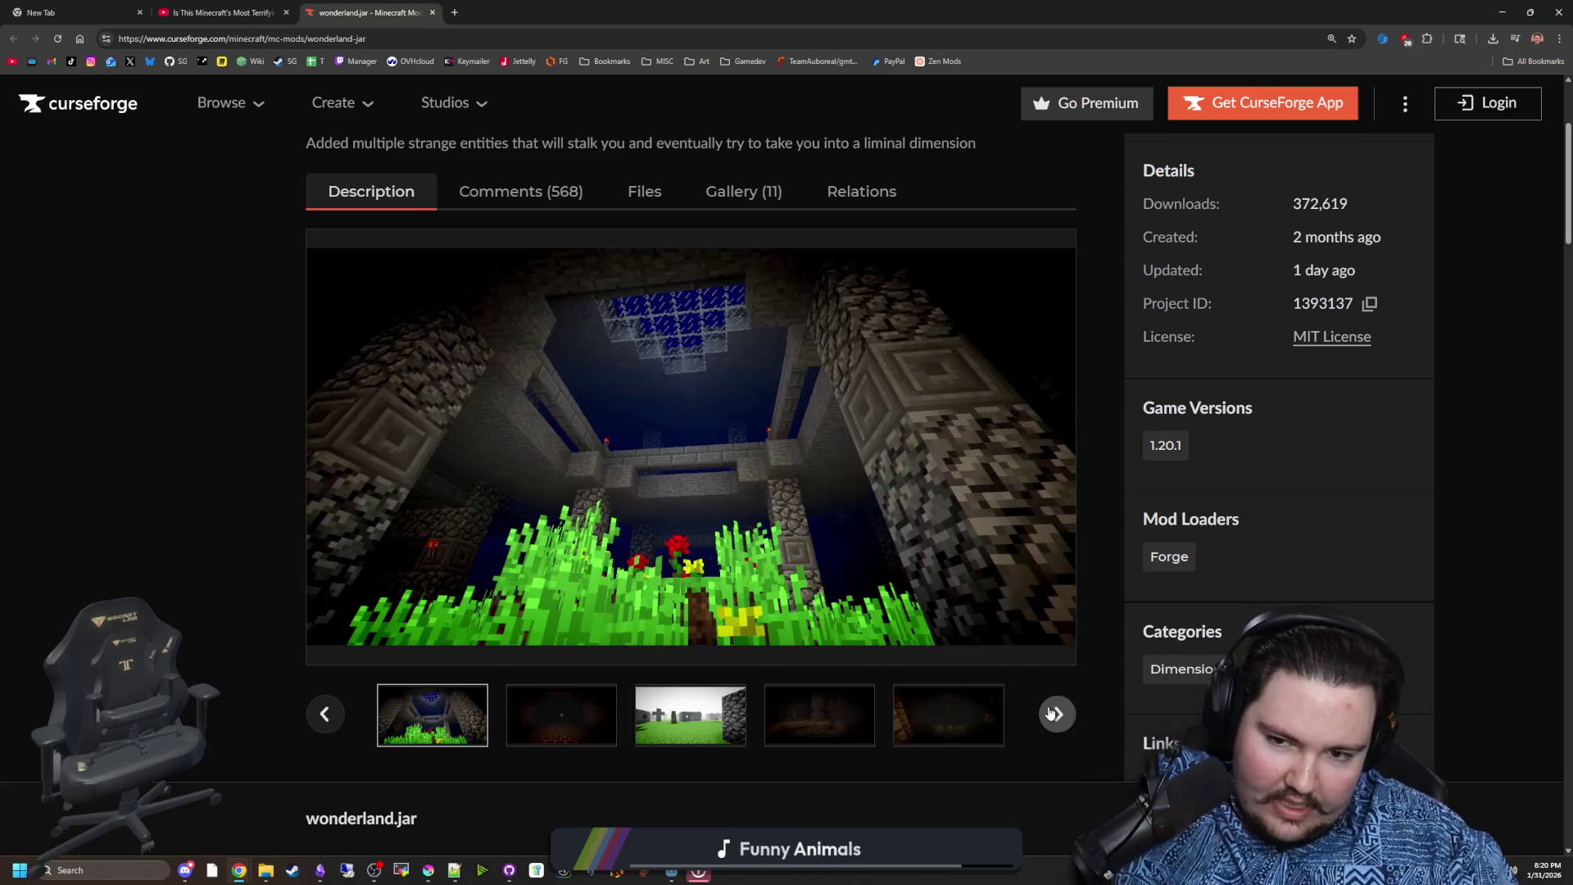
{"action": "left_click", "coordinate": [1052, 714]}
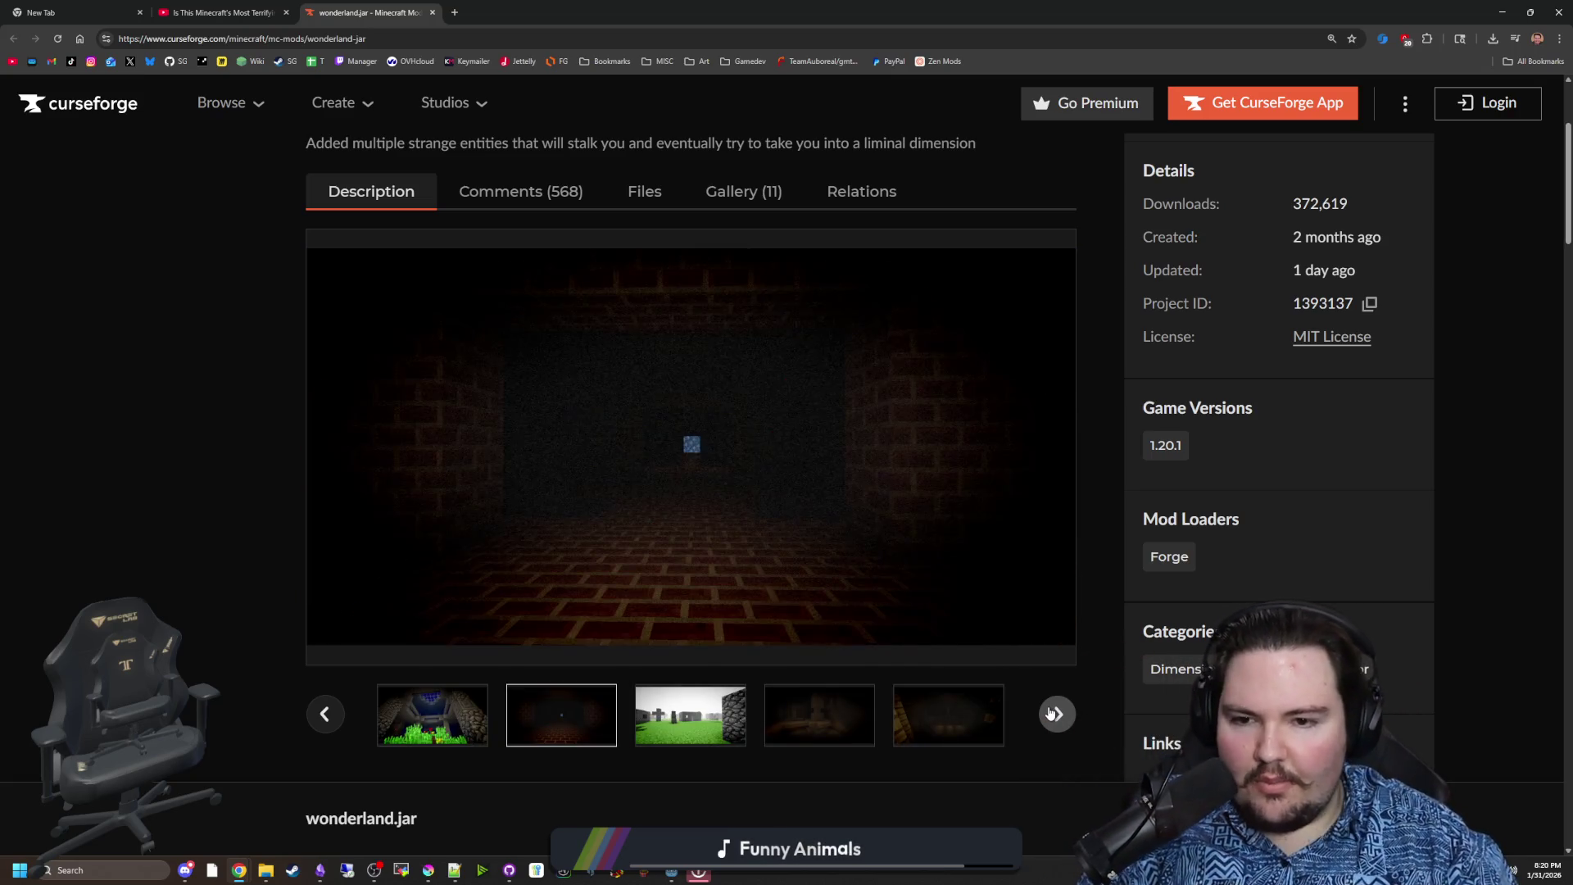
{"action": "left_click", "coordinate": [1052, 713]}
{"action": "left_click", "coordinate": [1052, 714]}
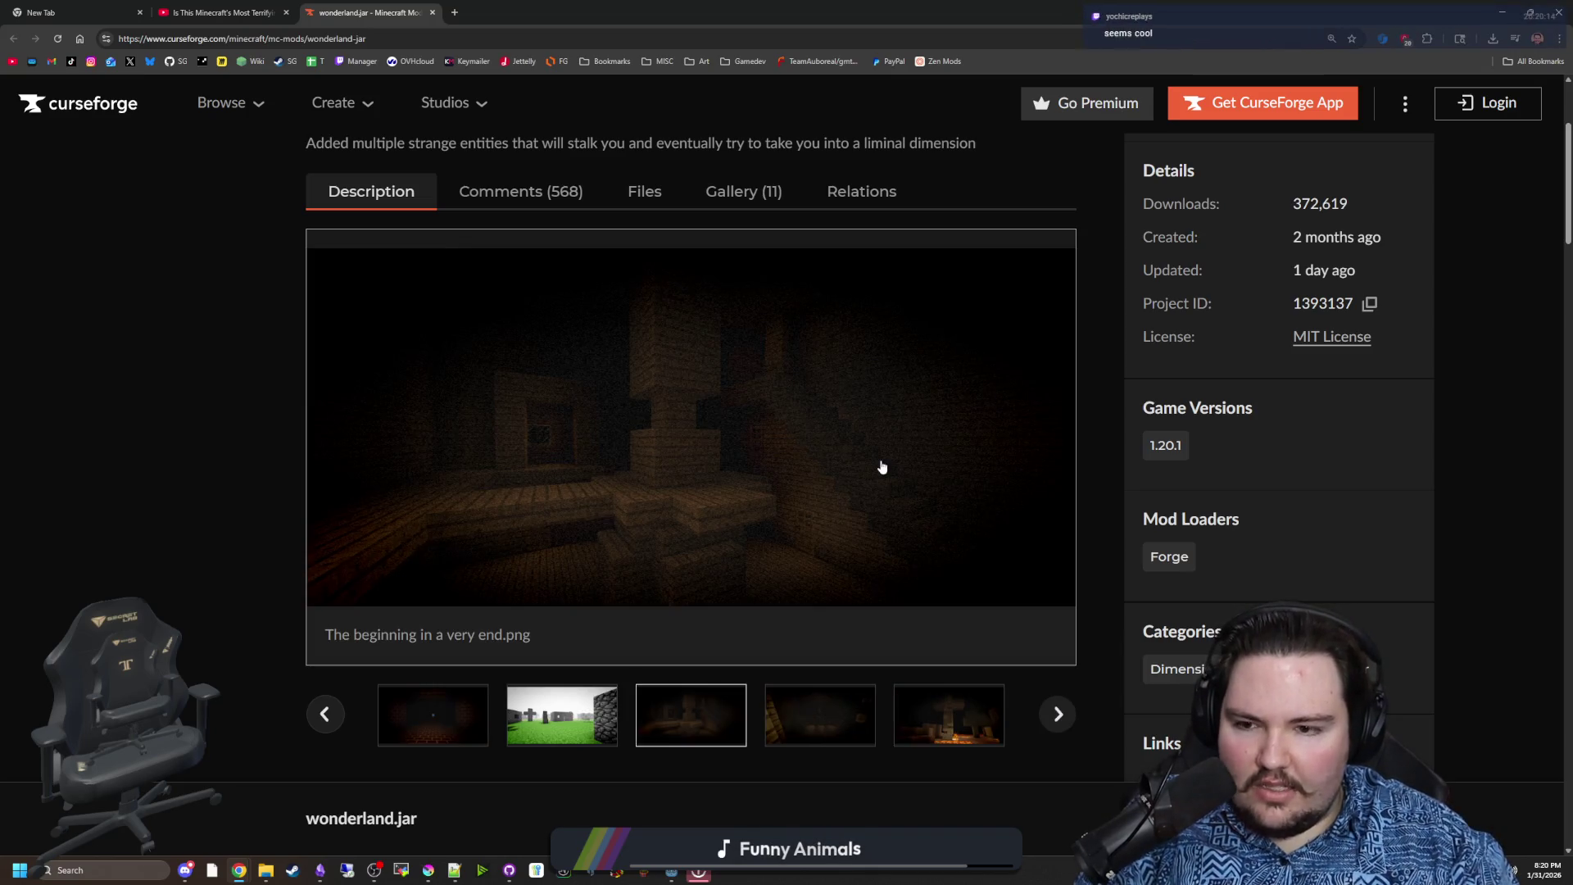
Pick the dark brick room, grassy stone structure, graveyard field, then fourth gallery thumbnails
{"action": "scroll", "coordinate": [882, 467], "scroll_direction": "down", "scroll_amount": 1}
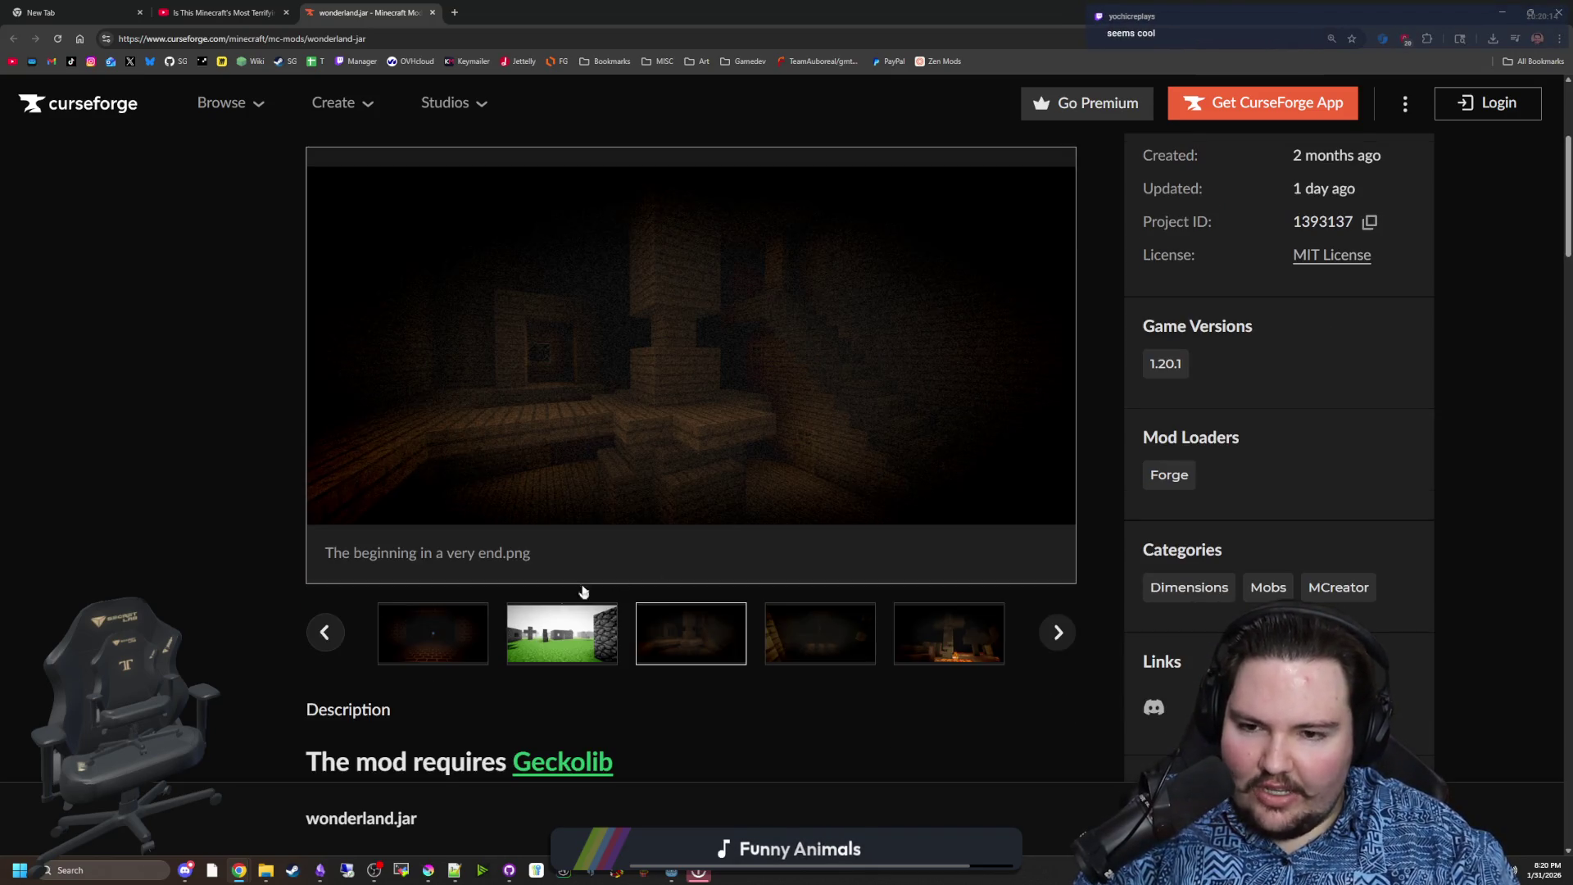
{"action": "left_click", "coordinate": [443, 644]}
{"action": "left_click", "coordinate": [460, 644]}
{"action": "left_click", "coordinate": [574, 628]}
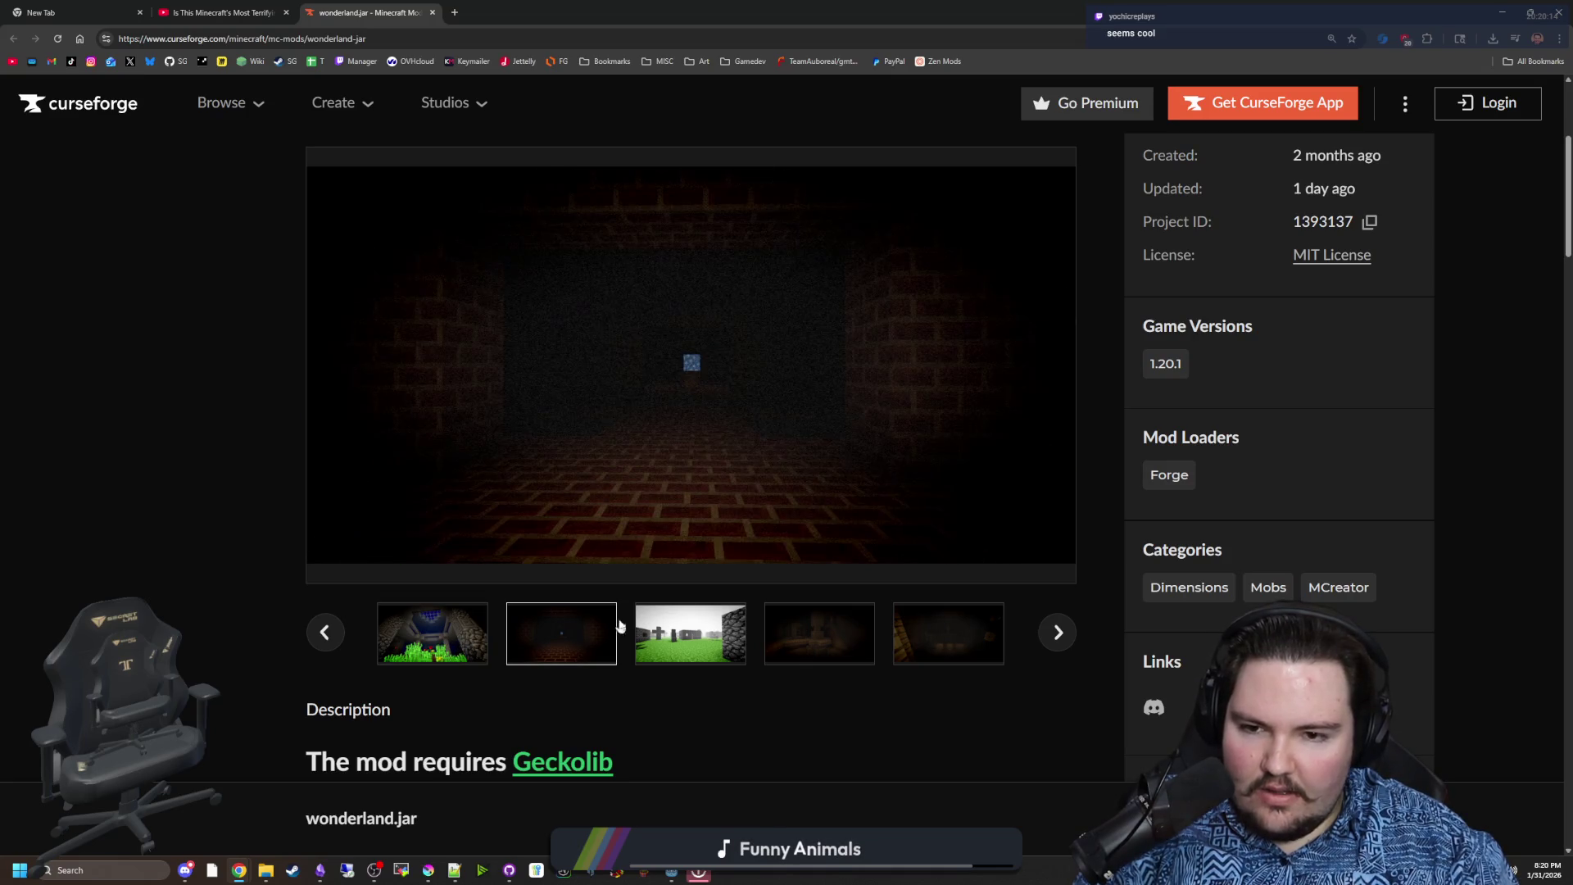
{"action": "left_click", "coordinate": [660, 622]}
{"action": "scroll", "coordinate": [784, 653], "scroll_direction": "down", "scroll_amount": 7}
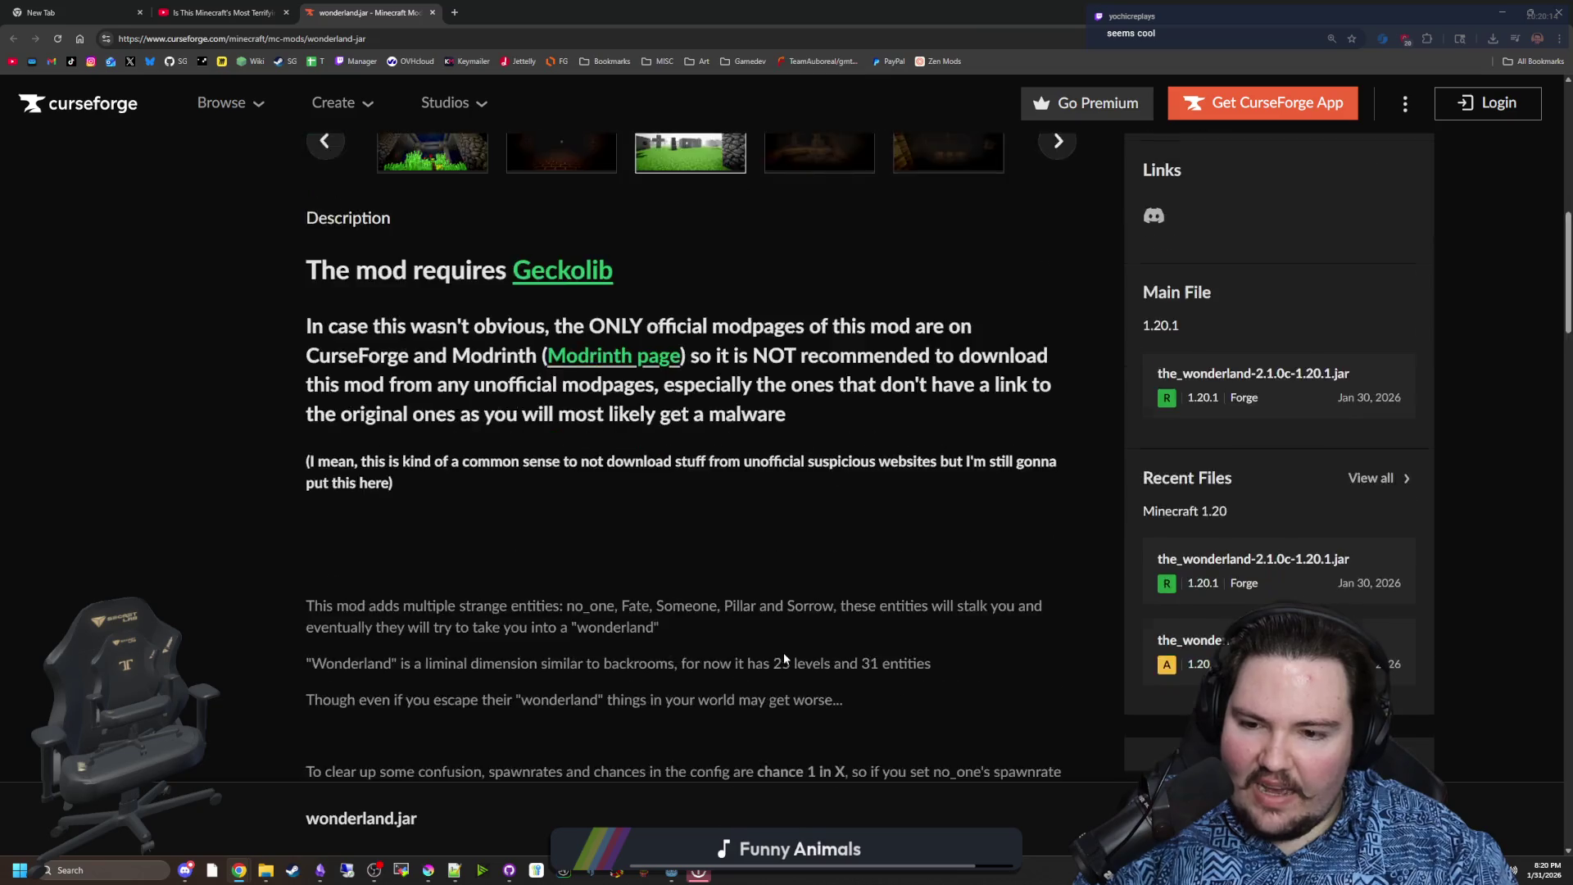
{"action": "scroll", "coordinate": [783, 646], "scroll_direction": "up", "scroll_amount": 6}
{"action": "scroll", "coordinate": [783, 647], "scroll_direction": "up", "scroll_amount": 2}
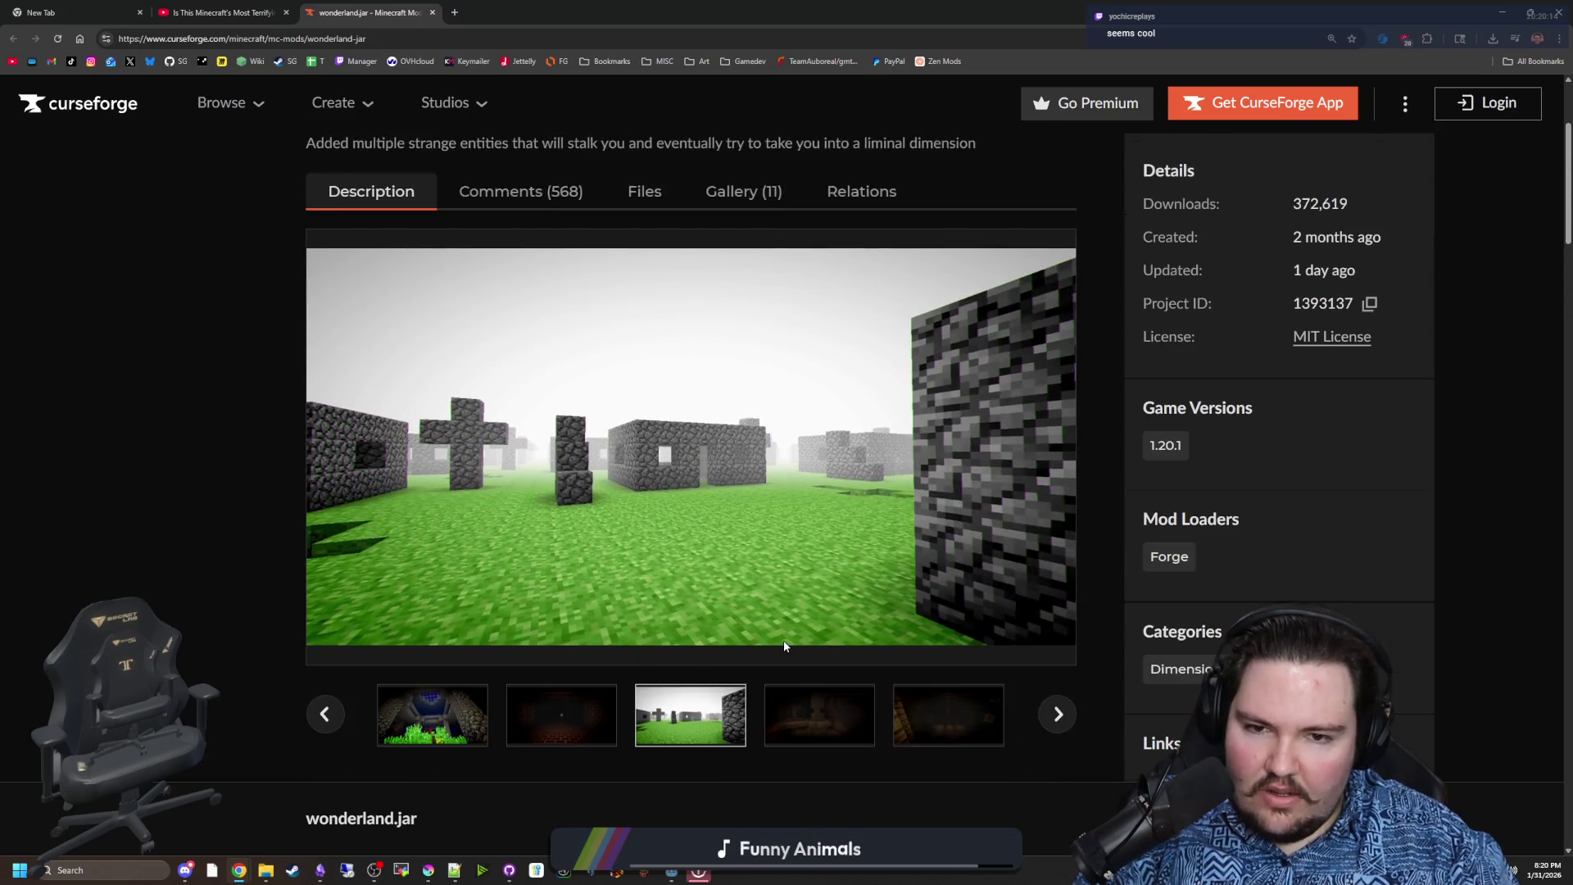
{"action": "left_click", "coordinate": [840, 722]}
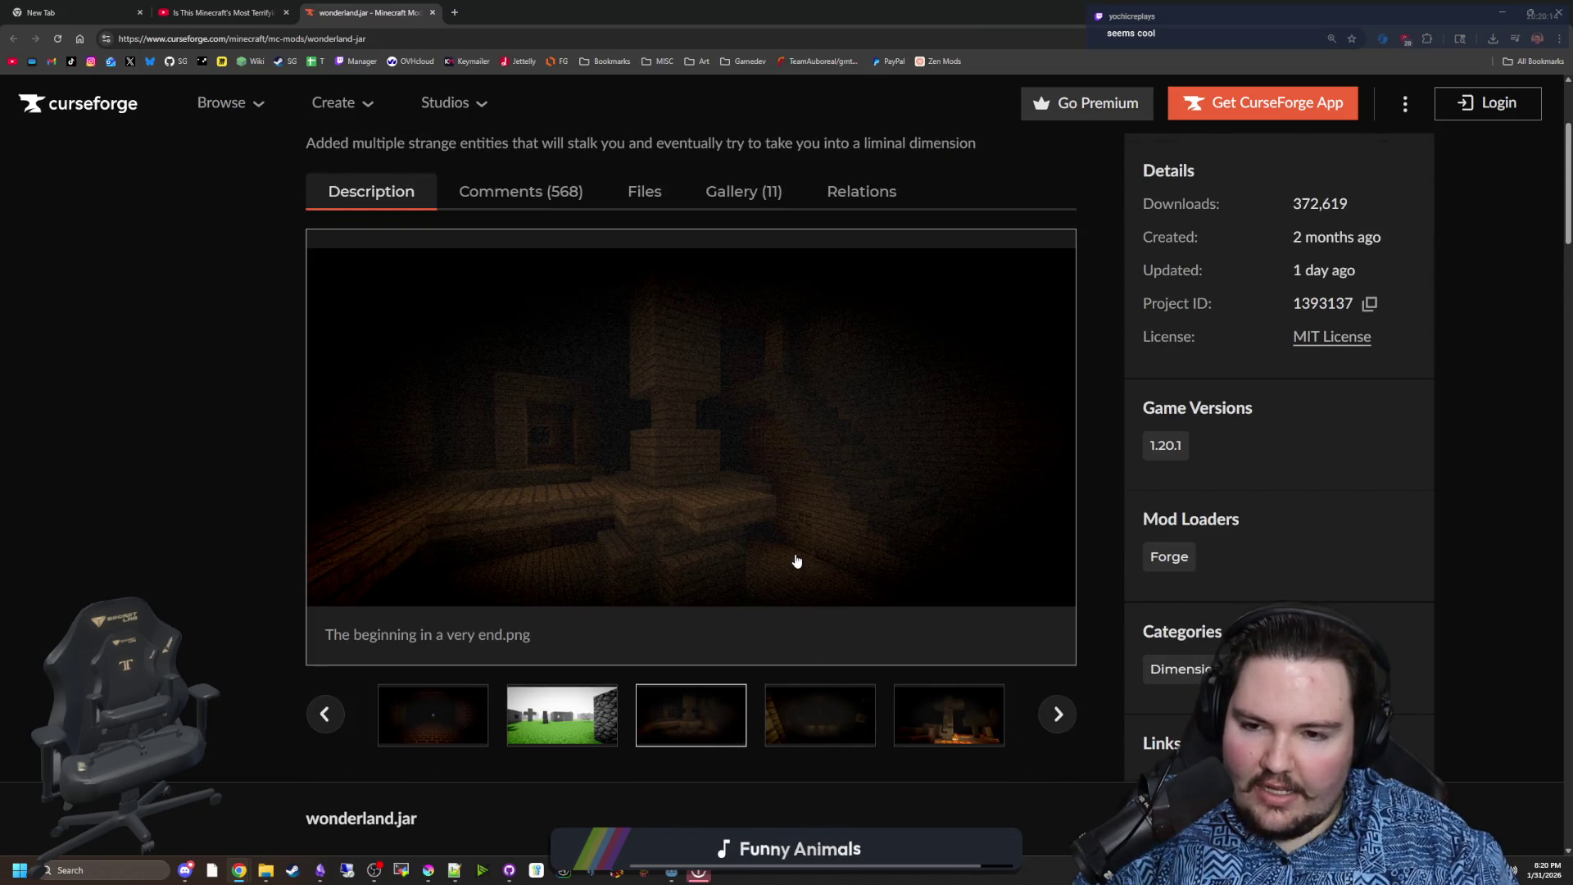
Click through the campfire, blue-sky field, torch-lit and green trees thumbnails to reach Run.png
{"action": "left_click", "coordinate": [827, 718]}
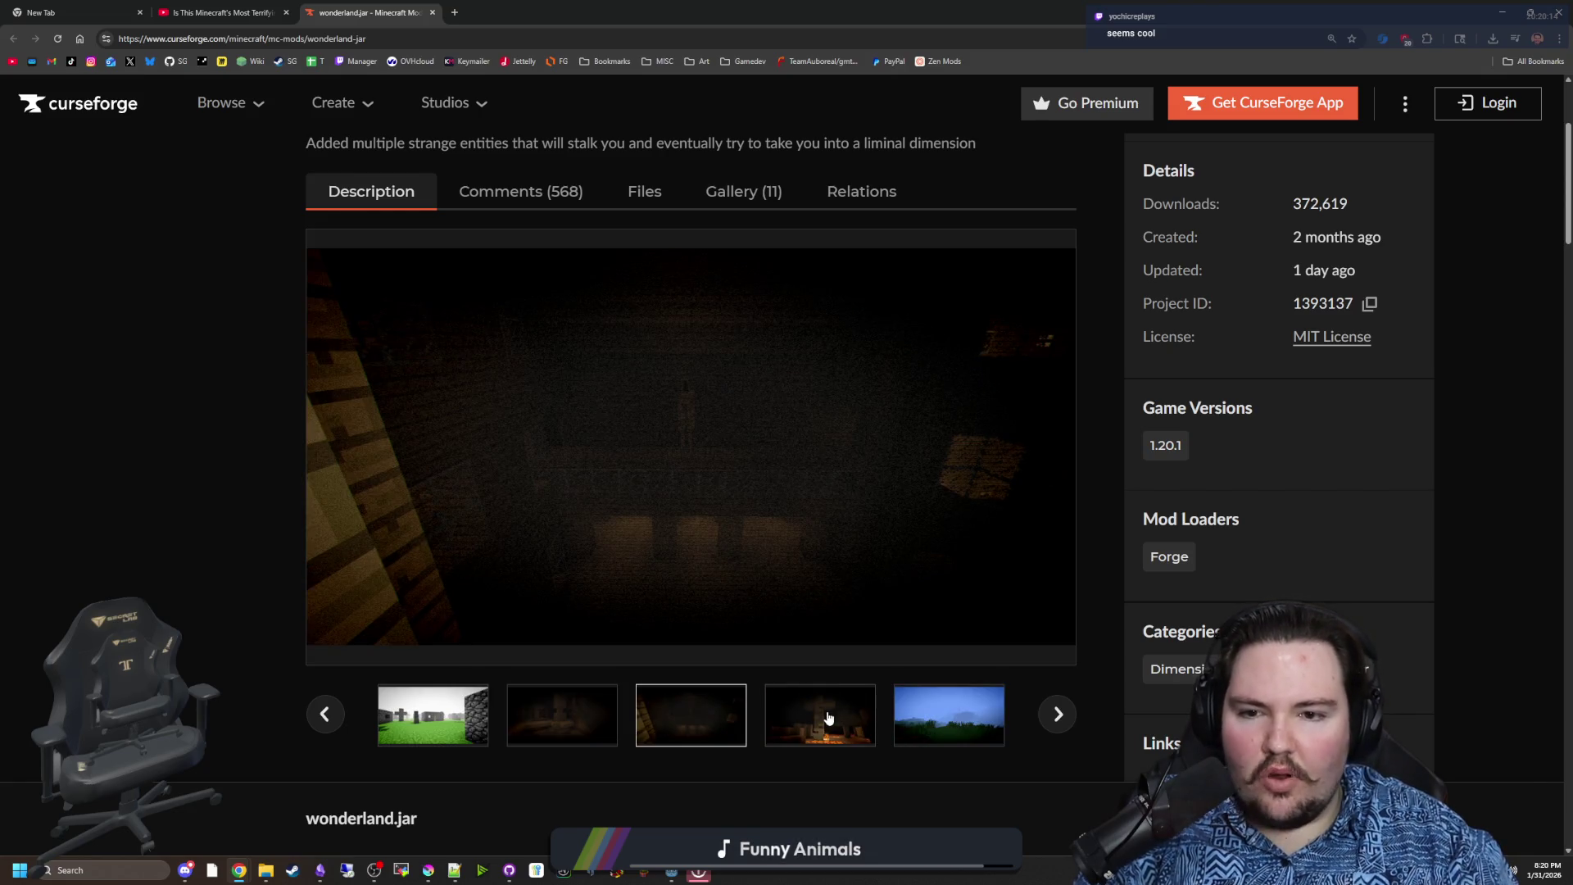
{"action": "left_click", "coordinate": [804, 724]}
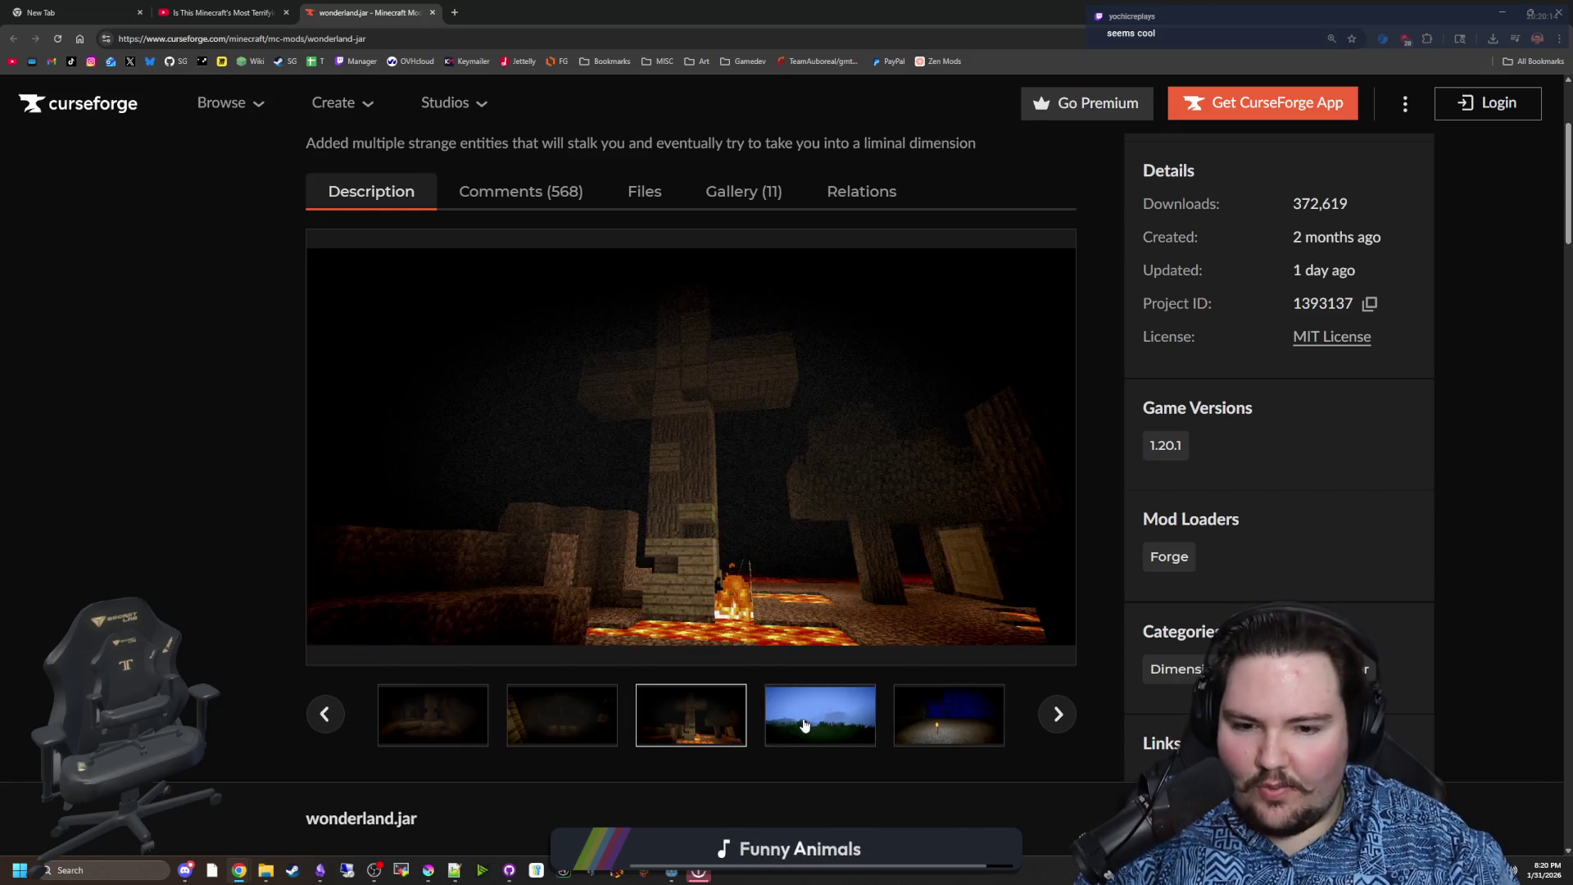
{"action": "left_click", "coordinate": [805, 723]}
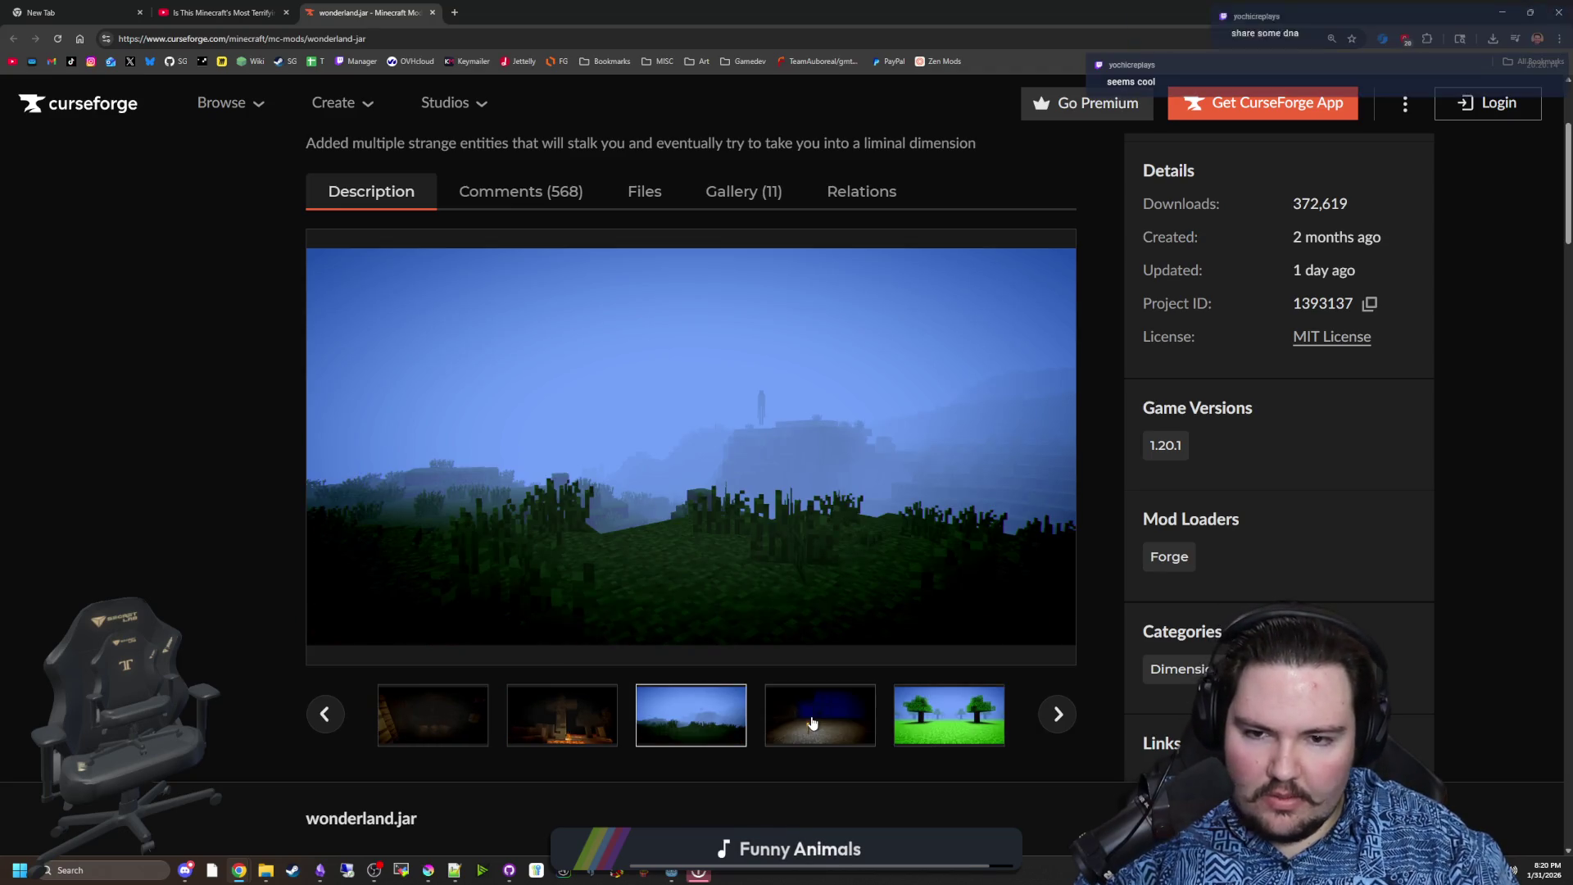
{"action": "left_click", "coordinate": [812, 723]}
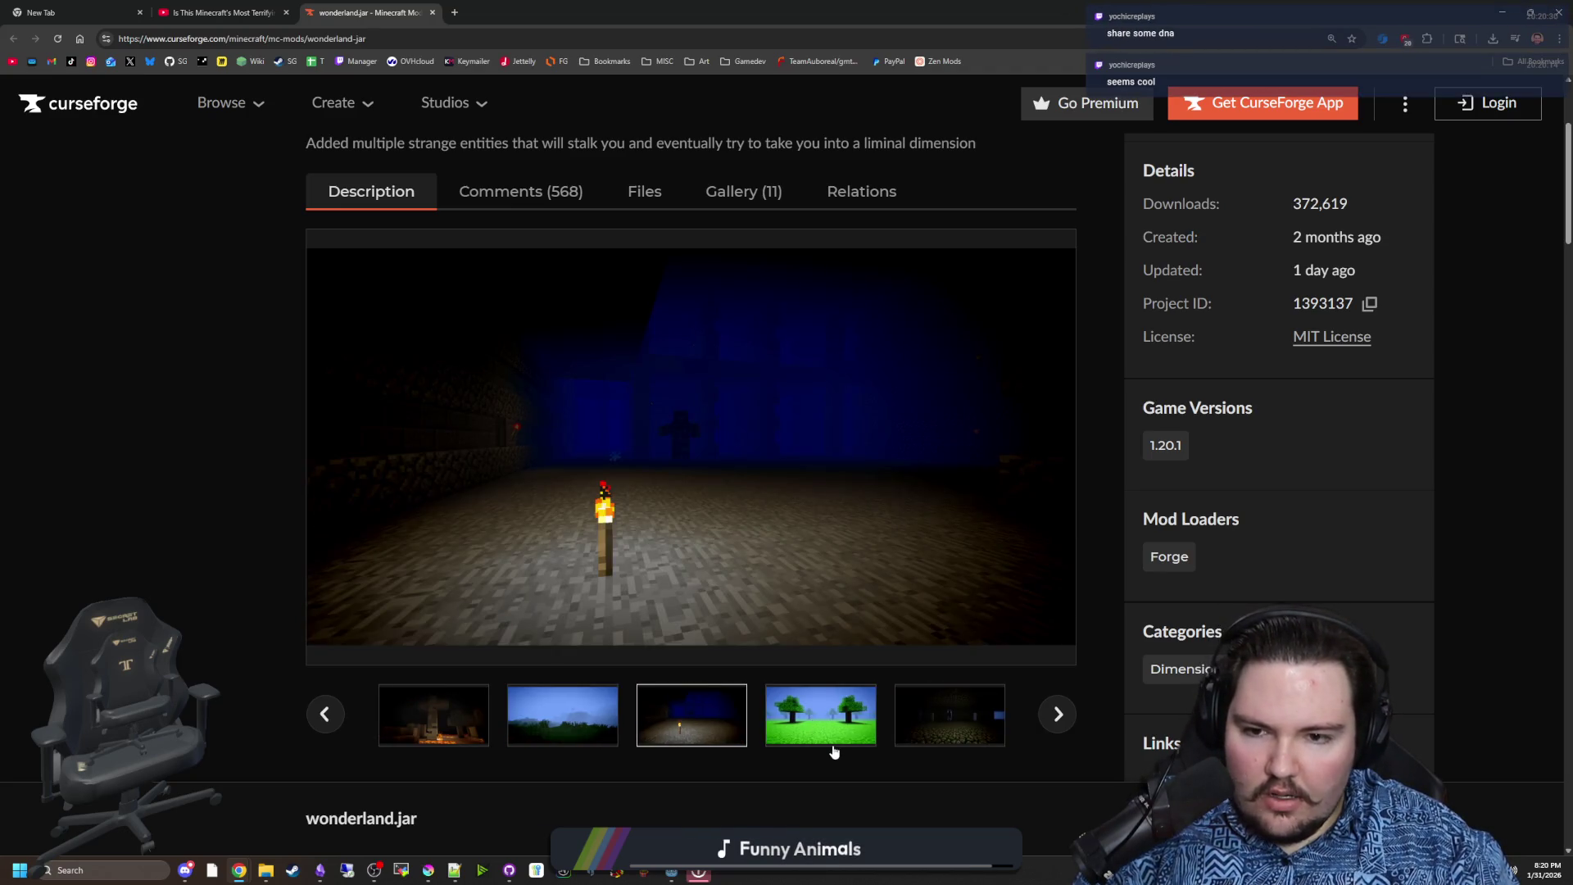
{"action": "left_click", "coordinate": [831, 728]}
{"action": "left_click", "coordinate": [966, 744]}
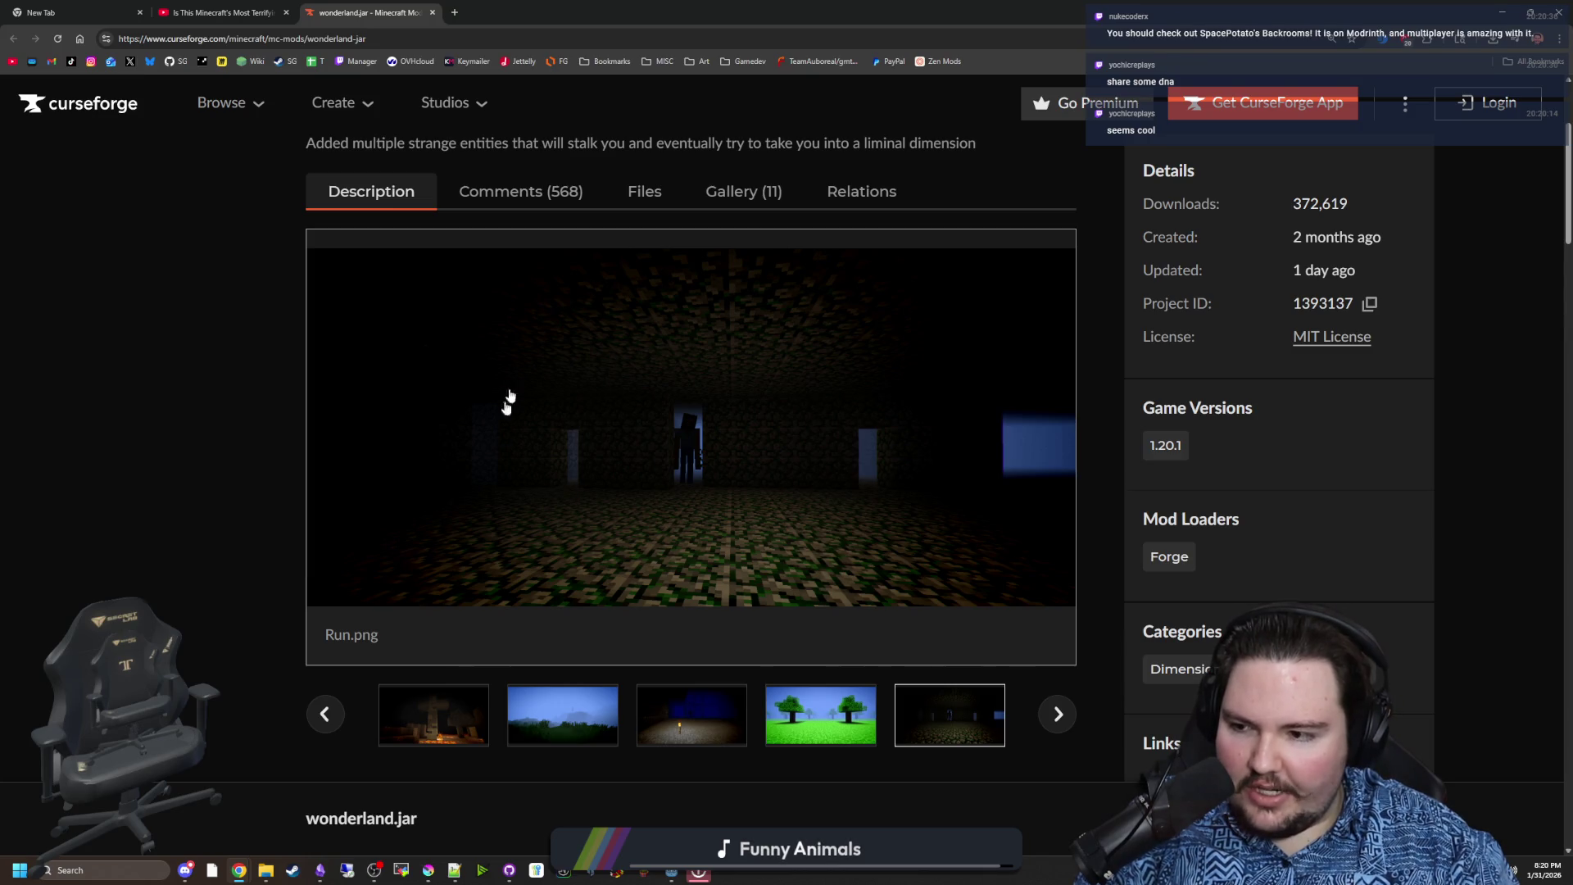
Advance the gallery past the graveyard to the foggy blue field screenshot
{"action": "left_click", "coordinate": [1069, 723]}
{"action": "left_click", "coordinate": [1070, 725]}
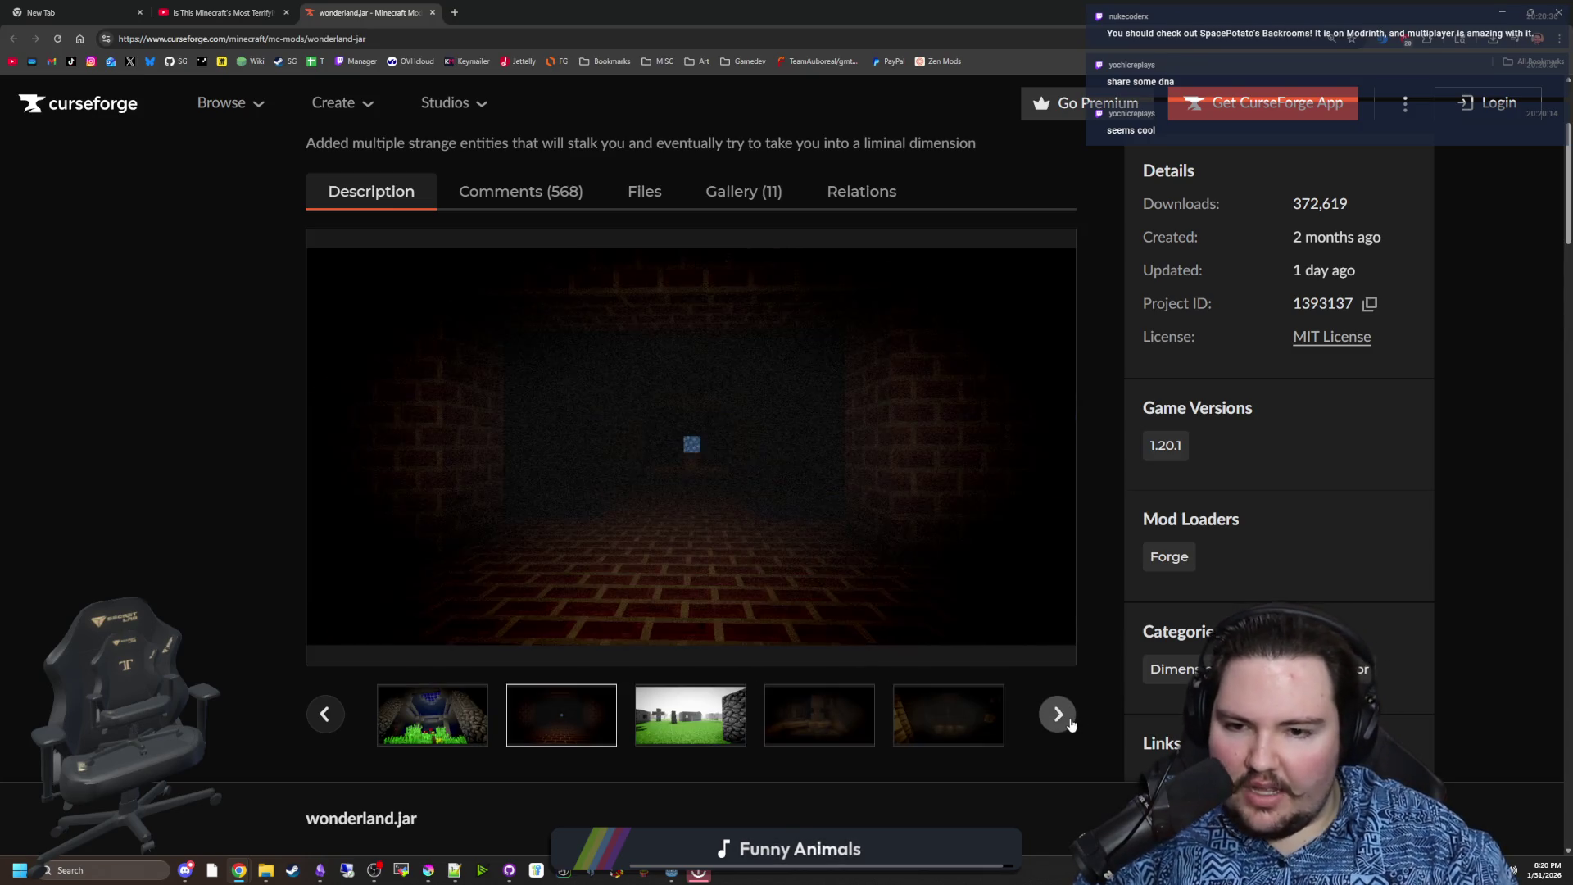
{"action": "left_click", "coordinate": [1070, 724]}
{"action": "left_click", "coordinate": [1070, 724]}
{"action": "left_click", "coordinate": [1071, 724]}
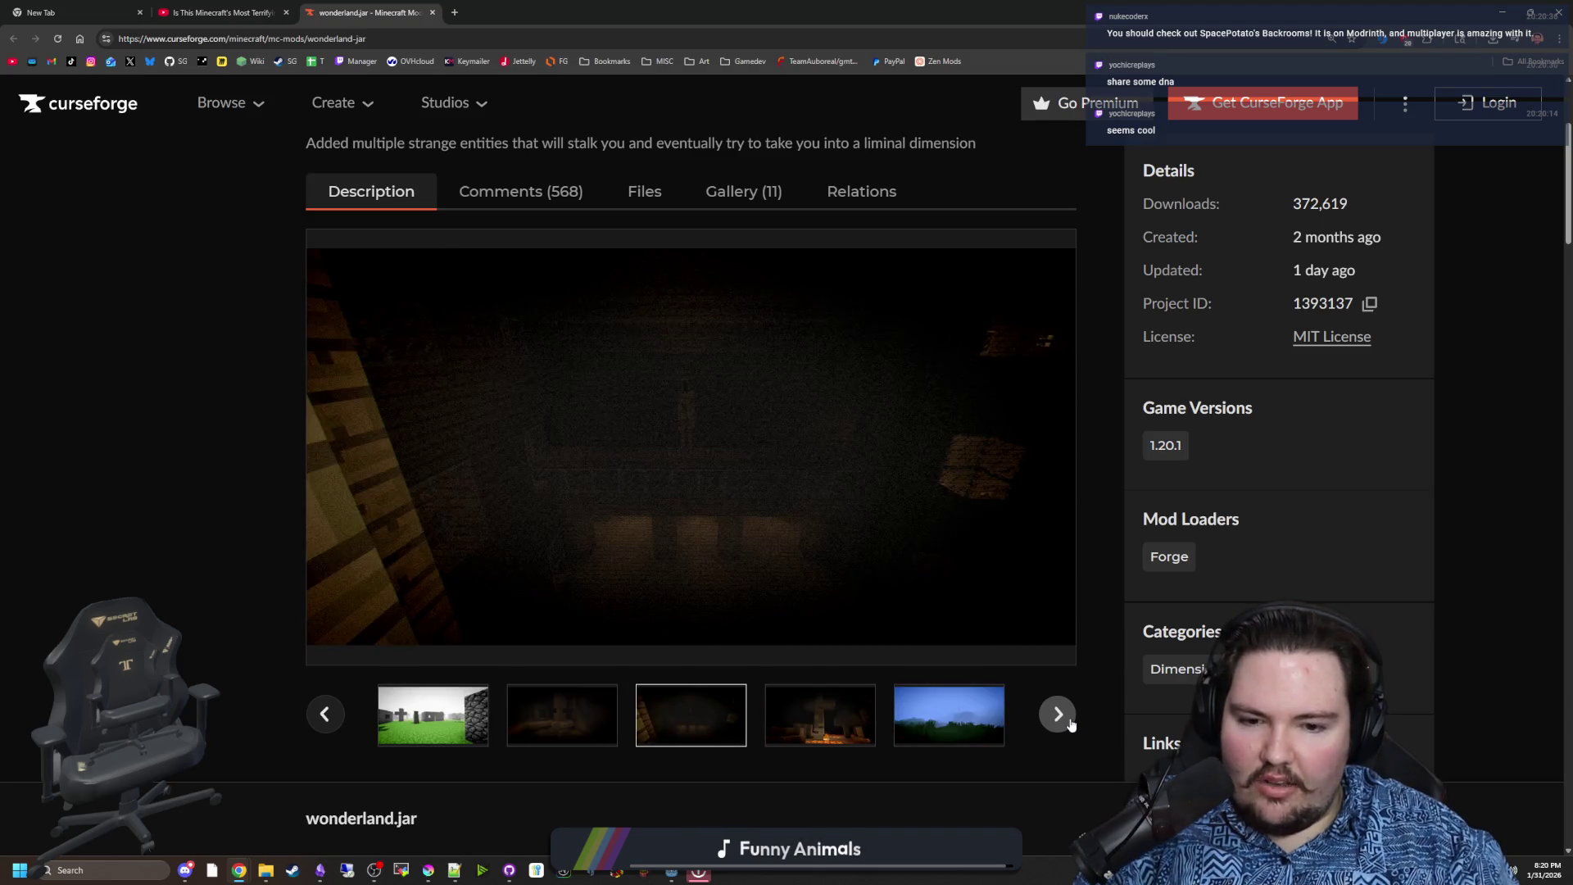
{"action": "left_click", "coordinate": [1070, 724]}
{"action": "left_click", "coordinate": [1071, 724]}
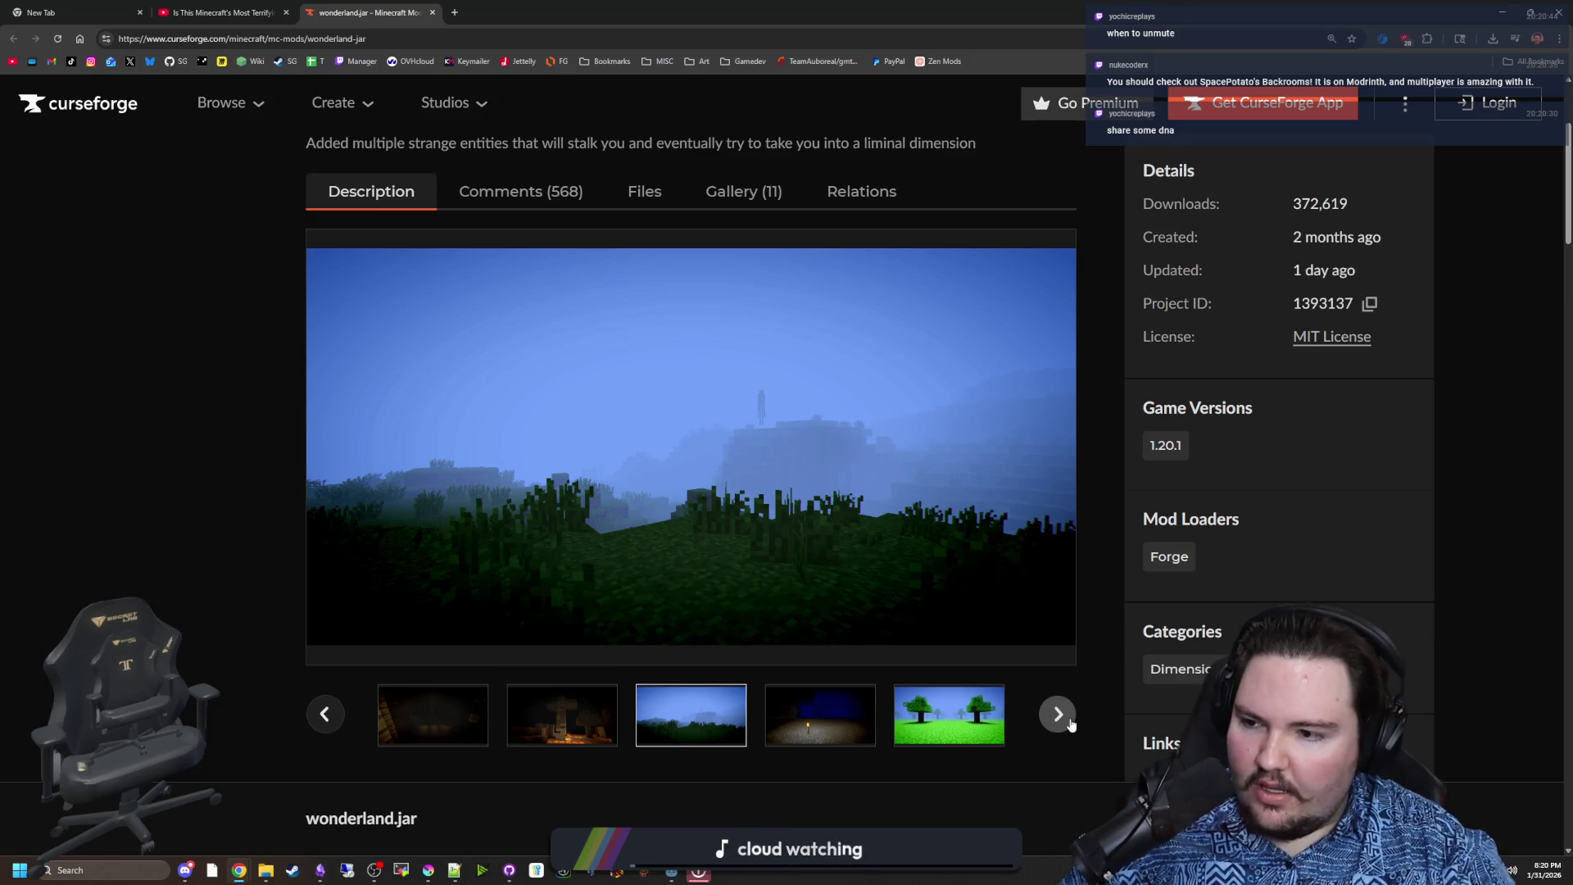
Show the torch and green trees screenshots, then Run.png, and advance once more
{"action": "left_click", "coordinate": [807, 712]}
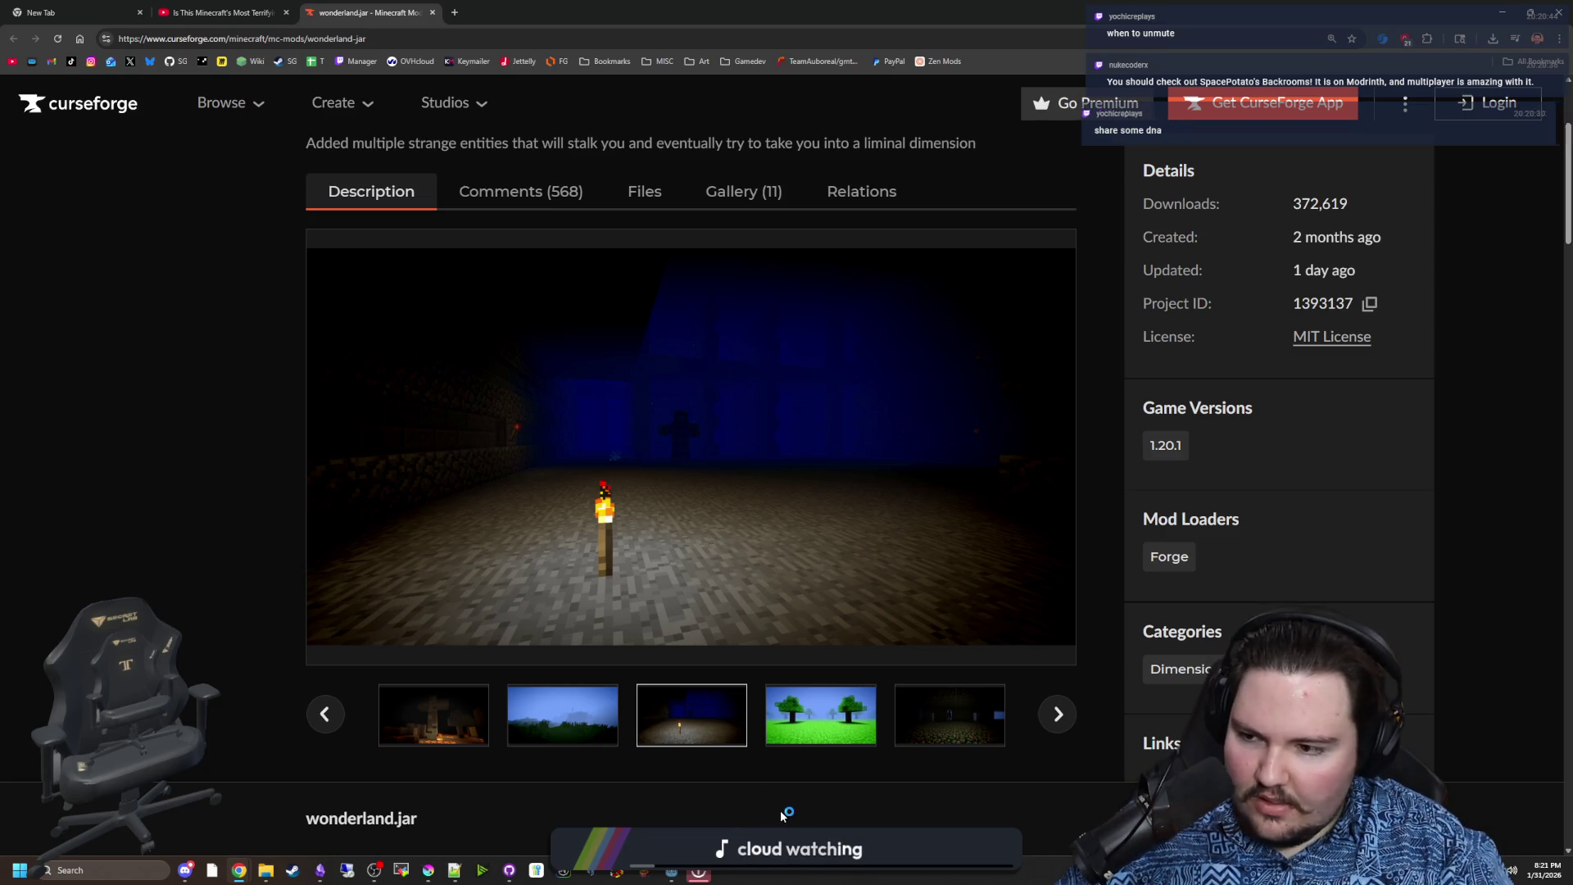
{"action": "left_click", "coordinate": [824, 724]}
{"action": "left_click", "coordinate": [931, 733]}
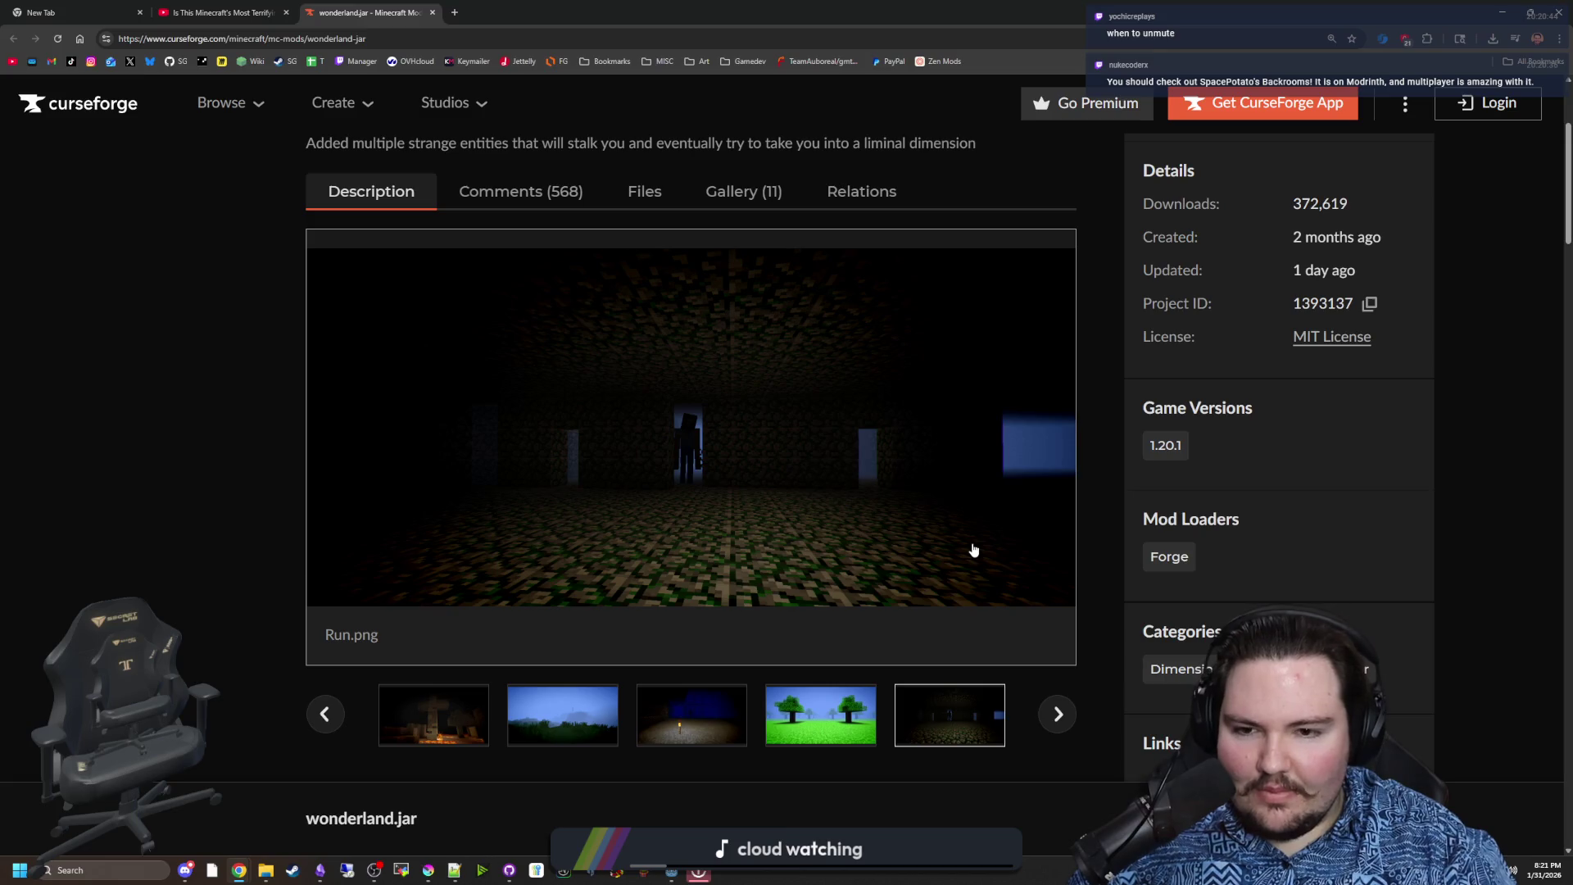
{"action": "left_click", "coordinate": [1058, 714]}
Page the gallery forward repeatedly past the dark brick room and graveyard to the lava cross screenshot
{"action": "left_click", "coordinate": [1059, 715]}
{"action": "left_click", "coordinate": [1059, 715]}
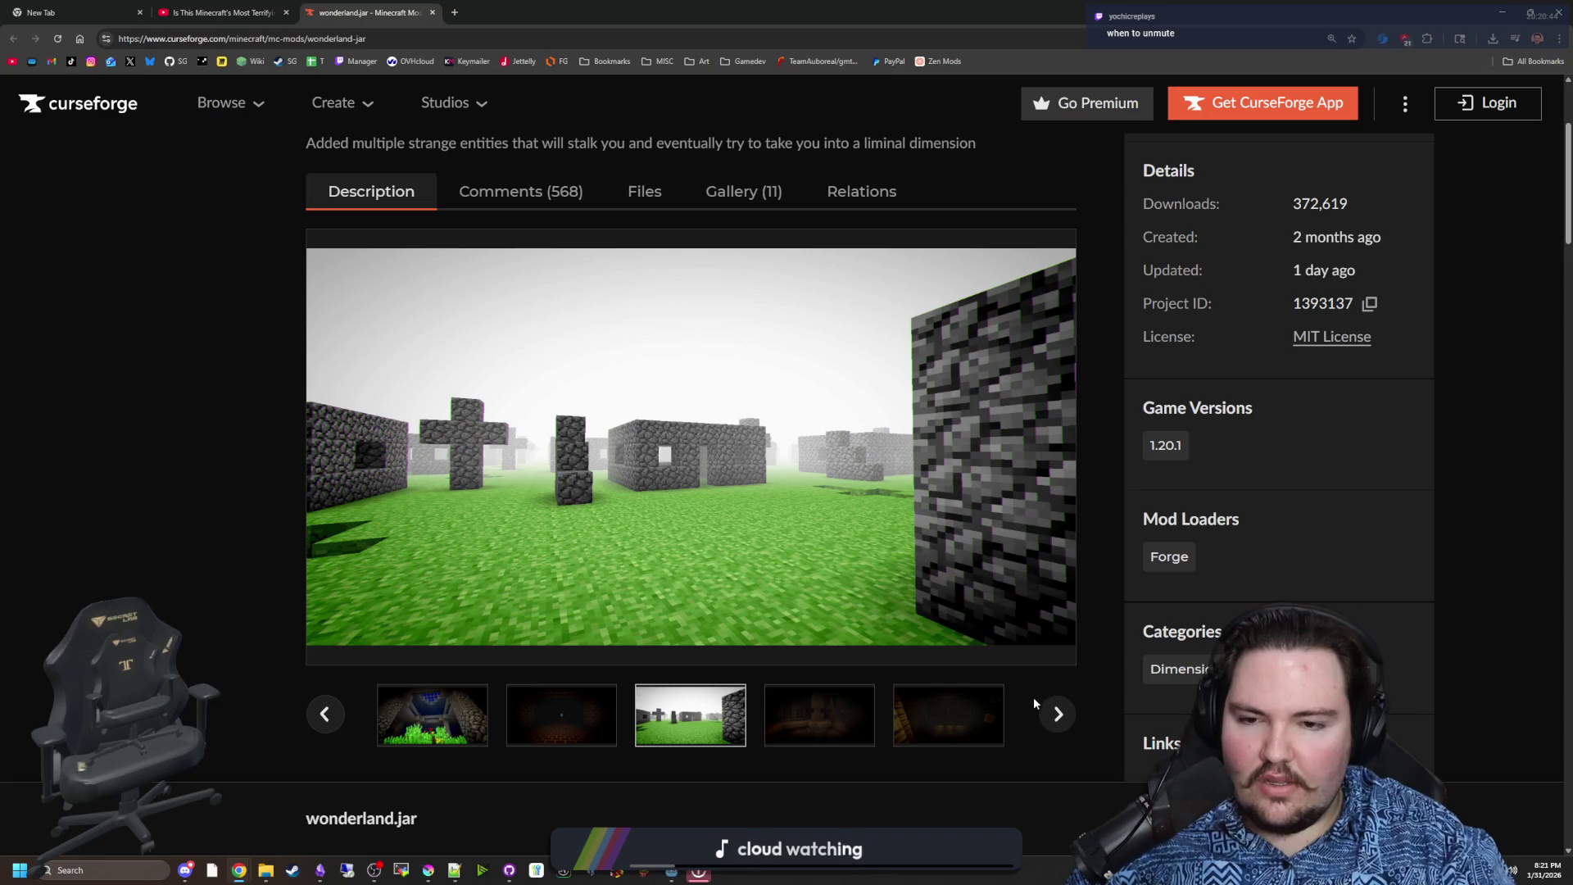
{"action": "left_click", "coordinate": [1063, 708]}
{"action": "left_click", "coordinate": [1069, 710]}
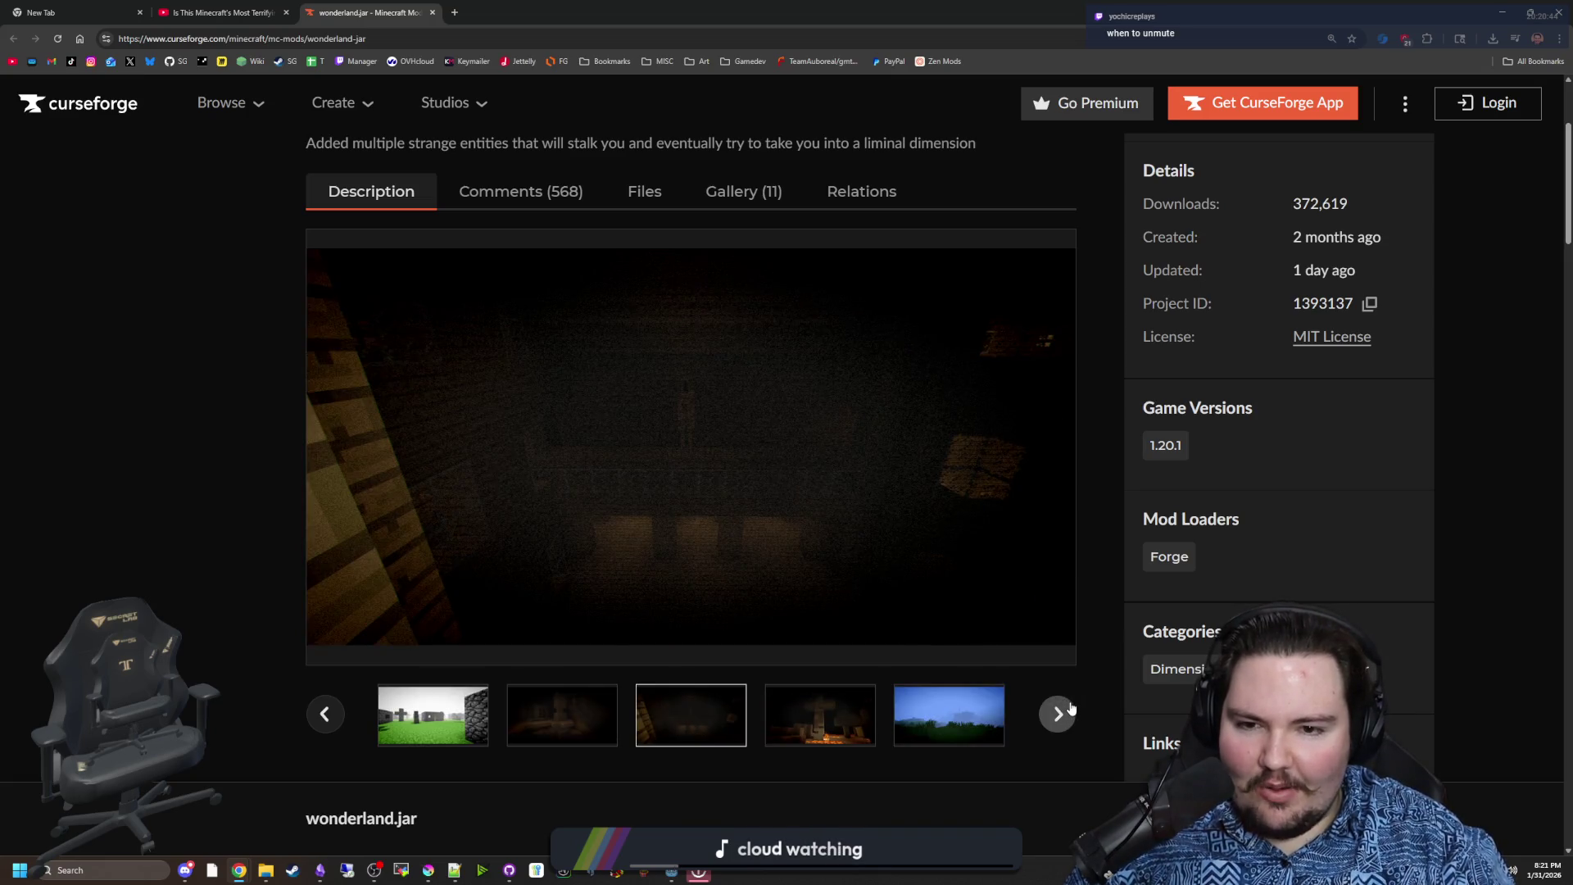
{"action": "left_click", "coordinate": [1068, 710]}
{"action": "left_click", "coordinate": [1067, 710]}
{"action": "left_click", "coordinate": [1068, 710]}
{"action": "left_click", "coordinate": [1068, 710]}
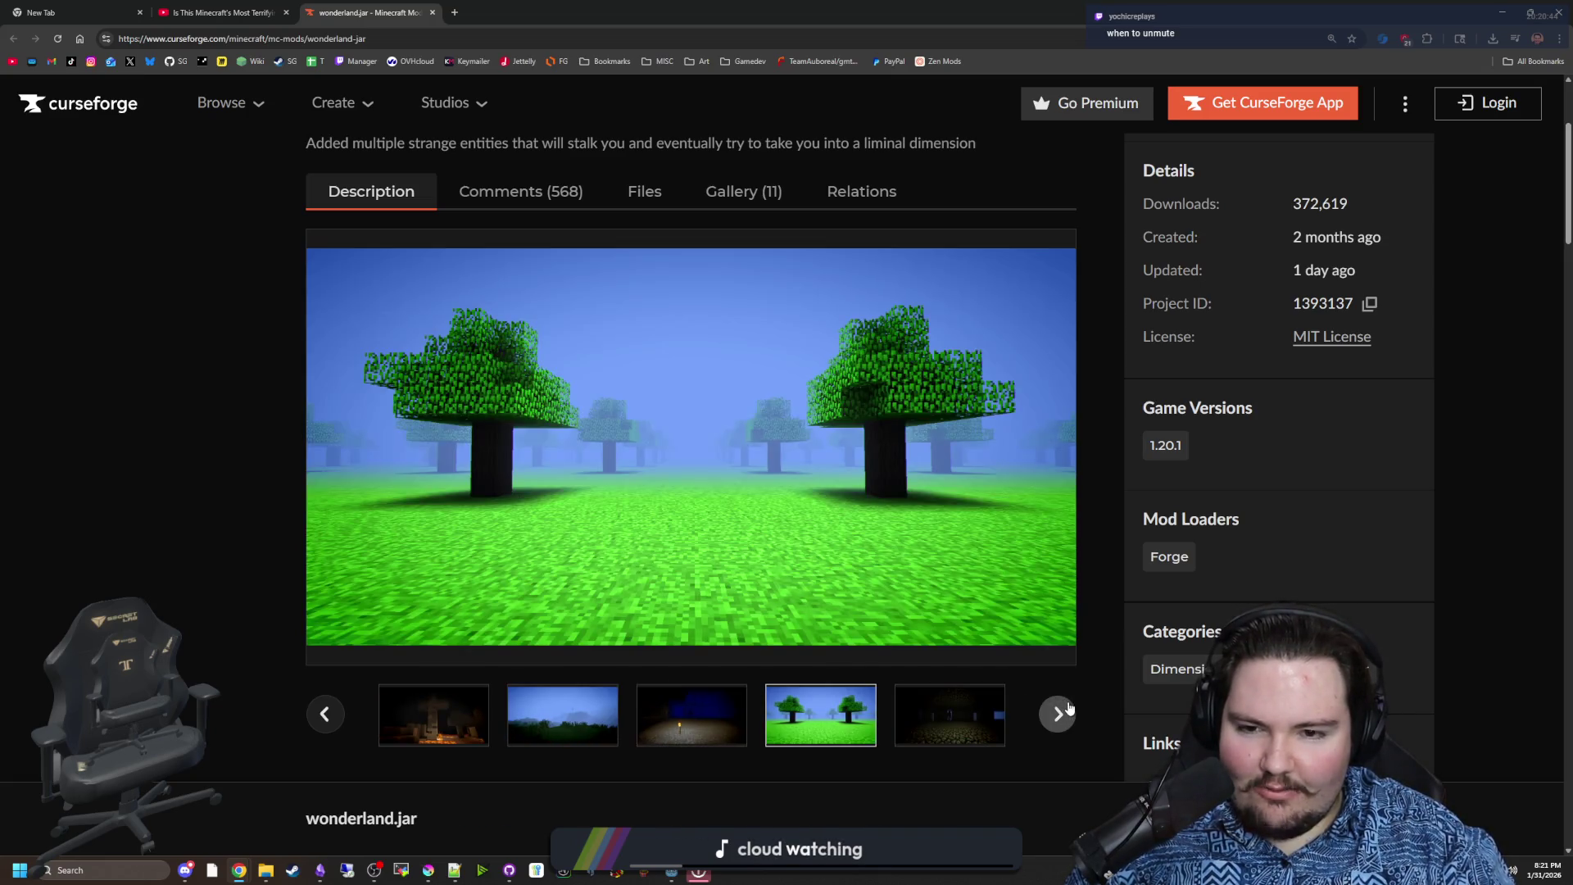
{"action": "left_click", "coordinate": [1068, 710]}
{"action": "left_click", "coordinate": [1068, 709]}
{"action": "left_click", "coordinate": [1068, 709]}
{"action": "left_click", "coordinate": [1068, 710]}
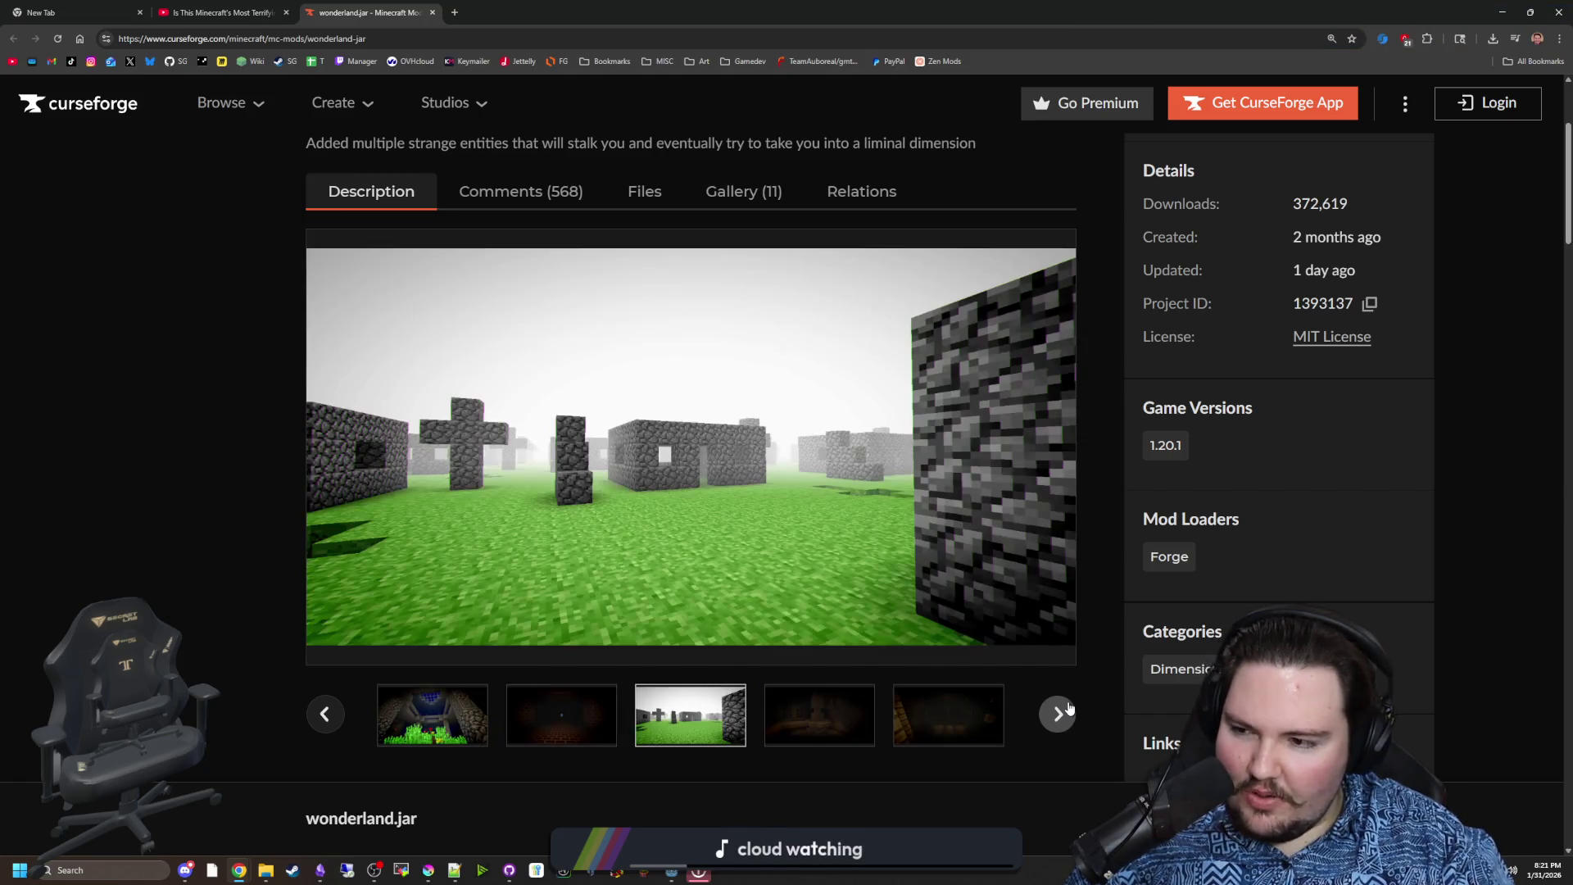
{"action": "left_click", "coordinate": [1067, 708]}
{"action": "left_click", "coordinate": [1065, 703]}
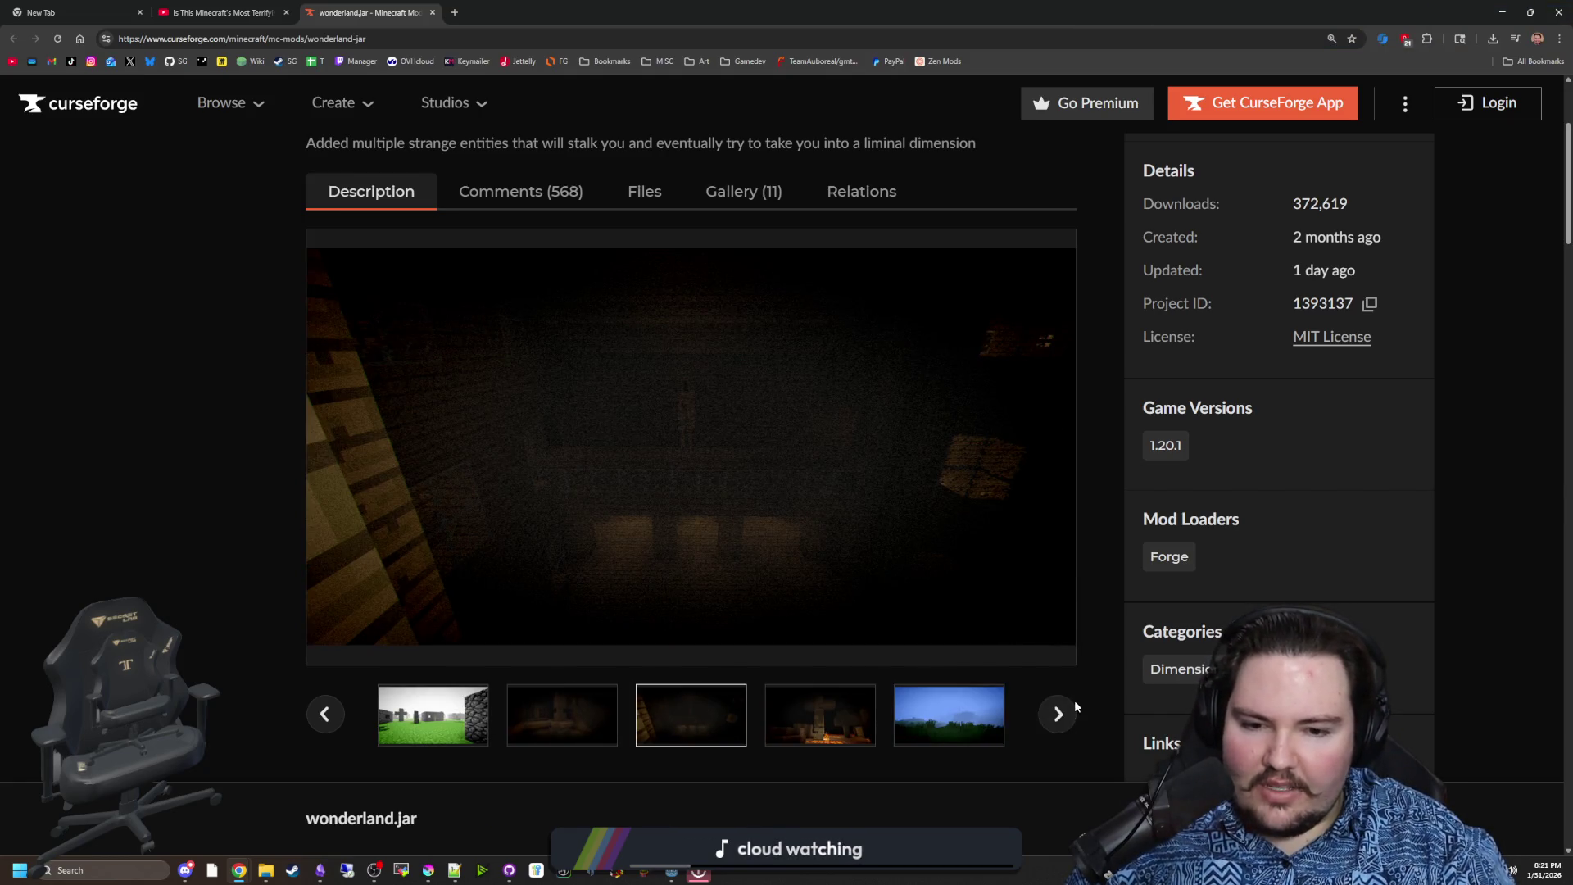
{"action": "left_click", "coordinate": [1063, 705]}
{"action": "left_click", "coordinate": [1064, 707]}
{"action": "left_click", "coordinate": [1063, 707]}
{"action": "left_click", "coordinate": [1065, 706]}
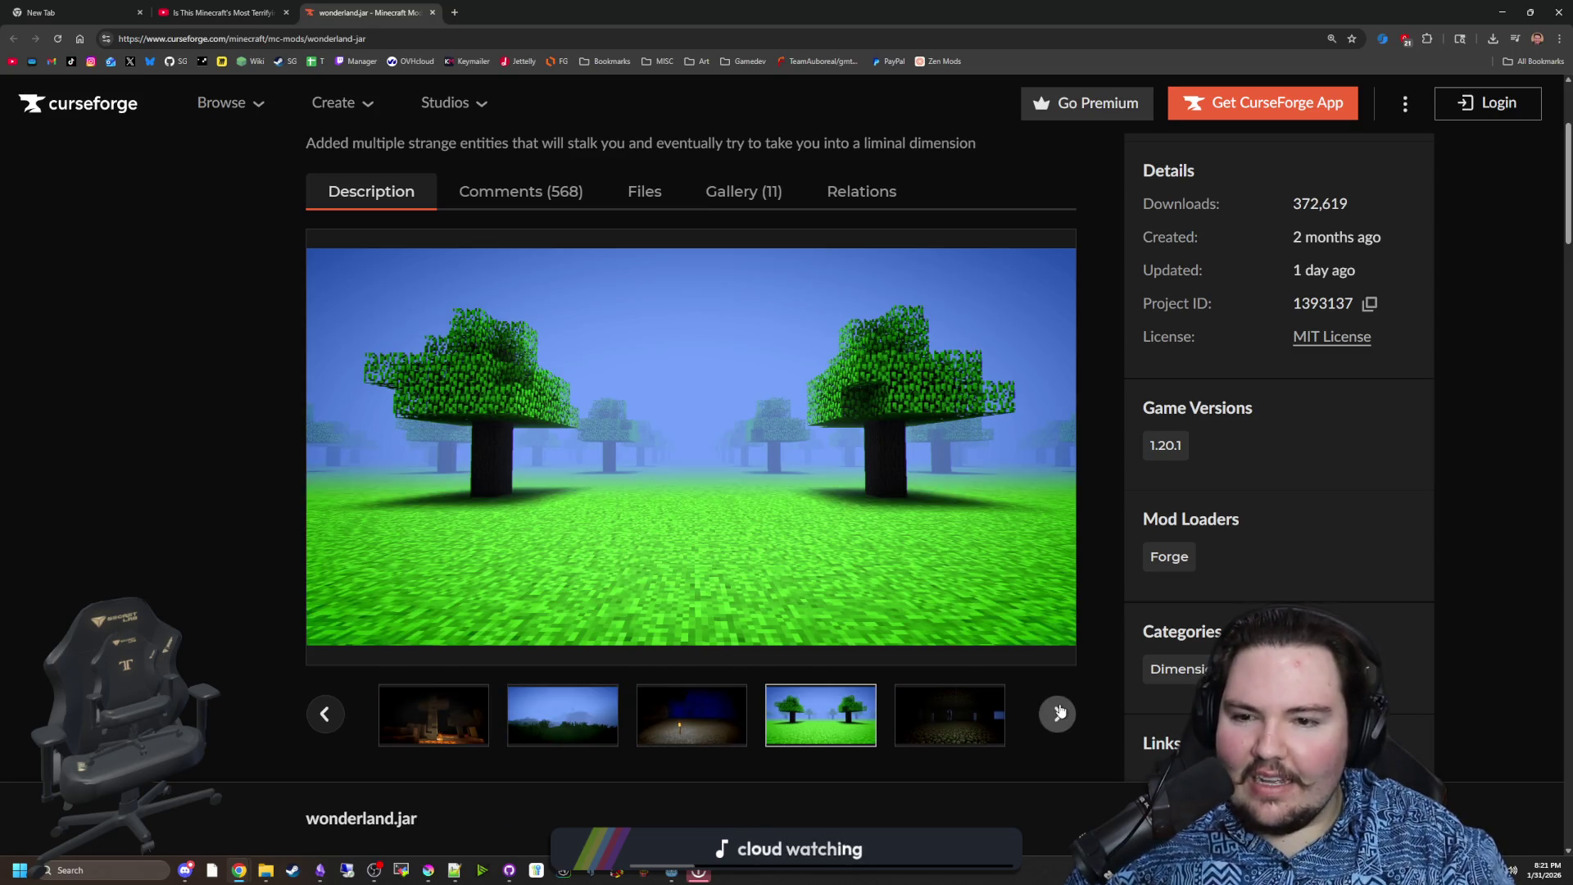
{"action": "left_click", "coordinate": [1059, 712]}
{"action": "left_click", "coordinate": [1060, 711]}
{"action": "left_click", "coordinate": [1060, 711]}
{"action": "left_click", "coordinate": [1060, 711]}
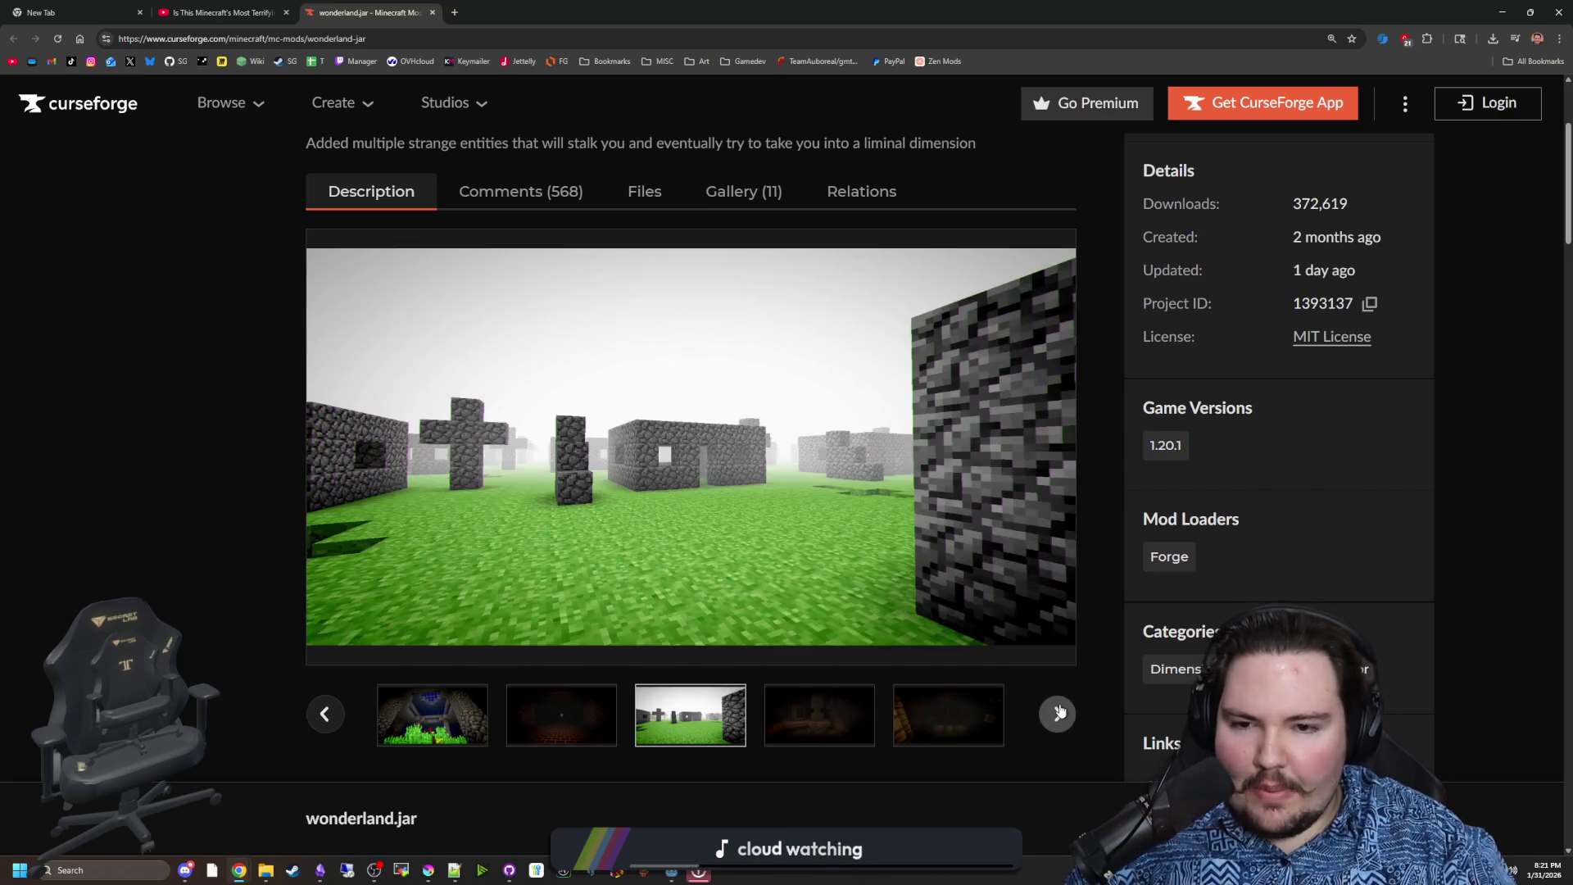
{"action": "left_click", "coordinate": [1060, 717]}
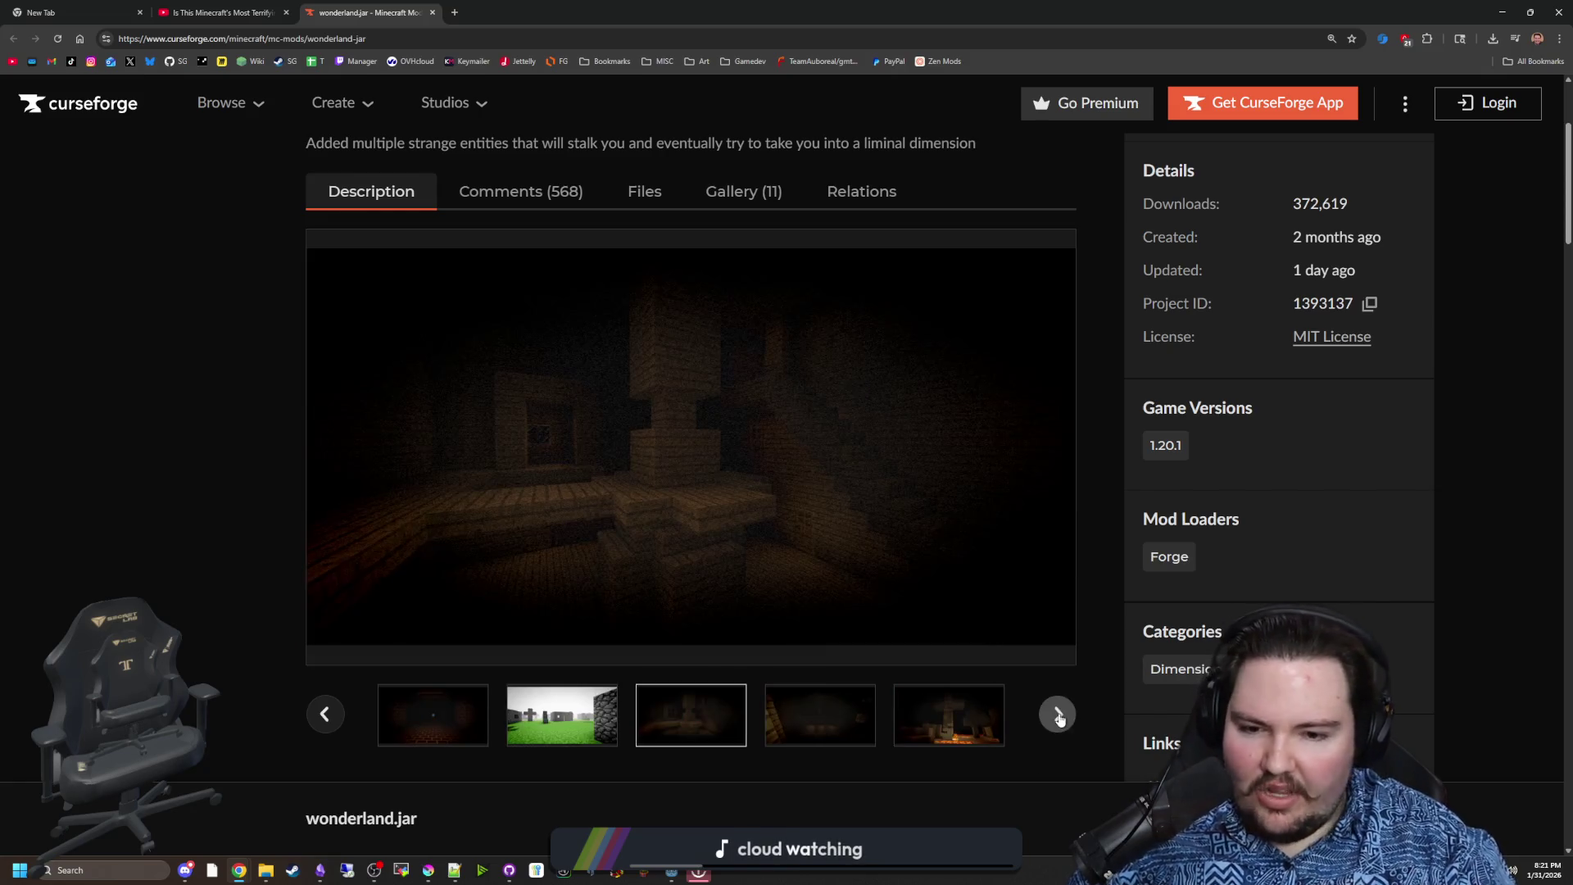
{"action": "left_click", "coordinate": [1059, 718]}
{"action": "left_click", "coordinate": [1060, 718]}
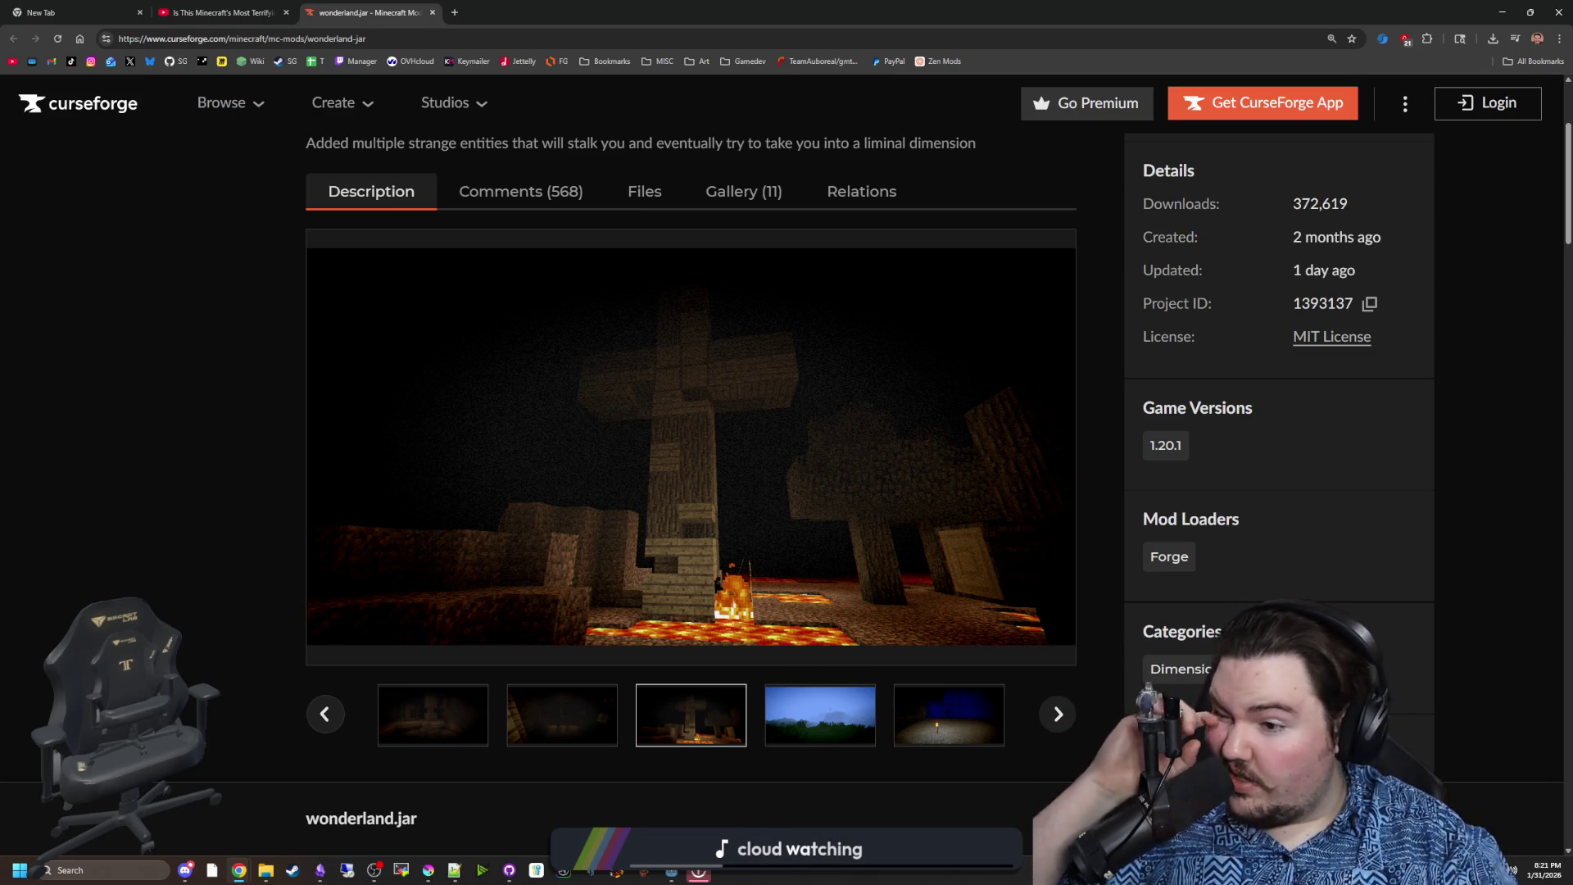
Advance to Don't blink.png, pick green trees, step to Run.png and view it full-size
{"action": "left_click", "coordinate": [1053, 714]}
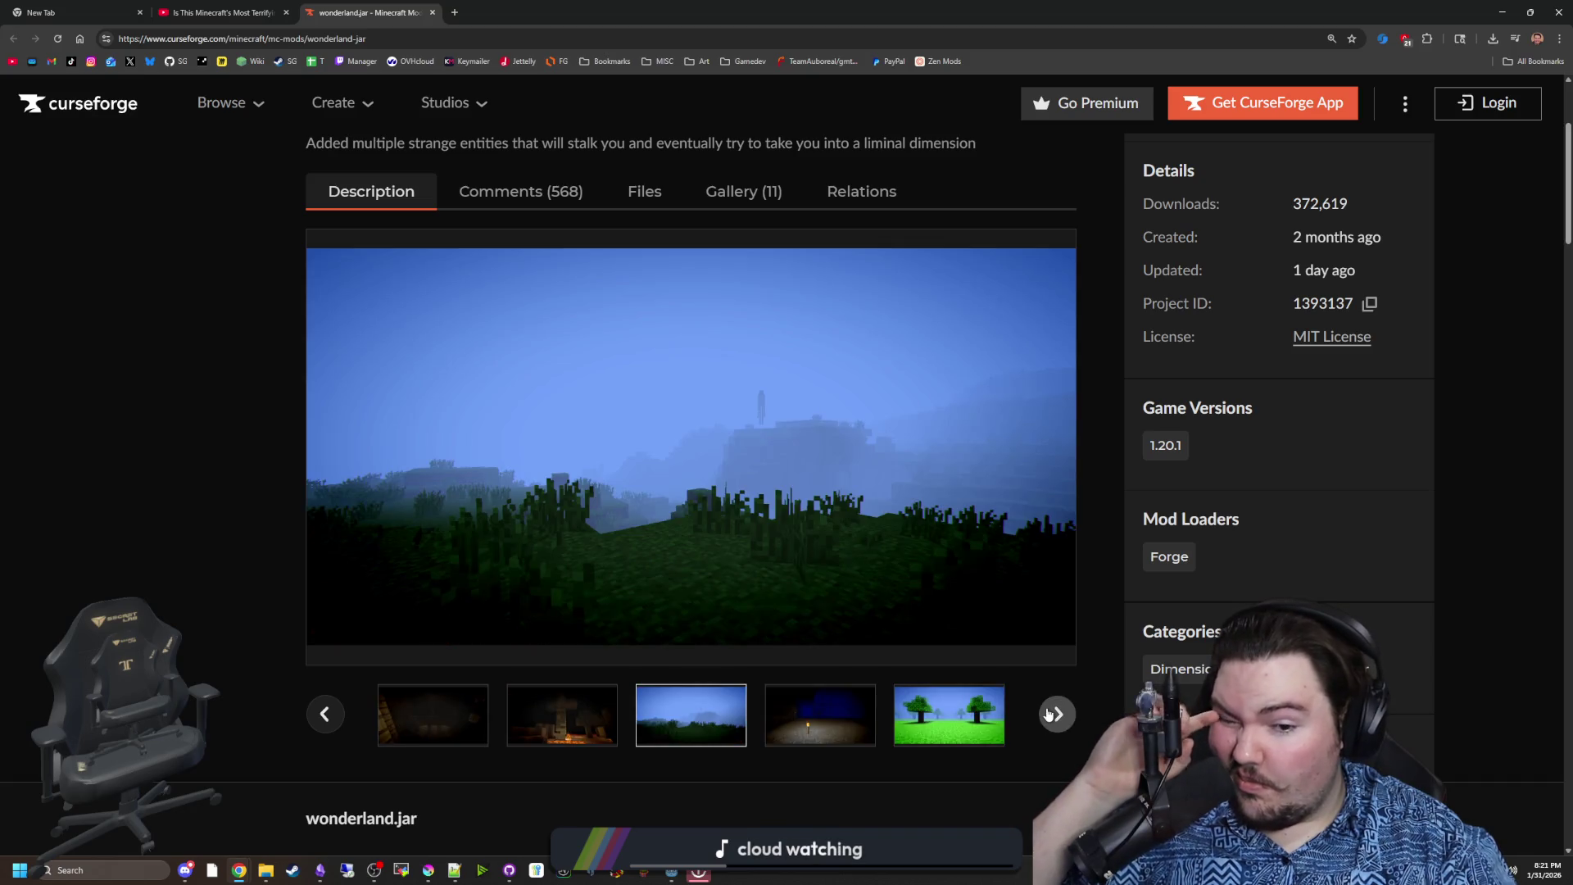
{"action": "left_click", "coordinate": [1052, 715]}
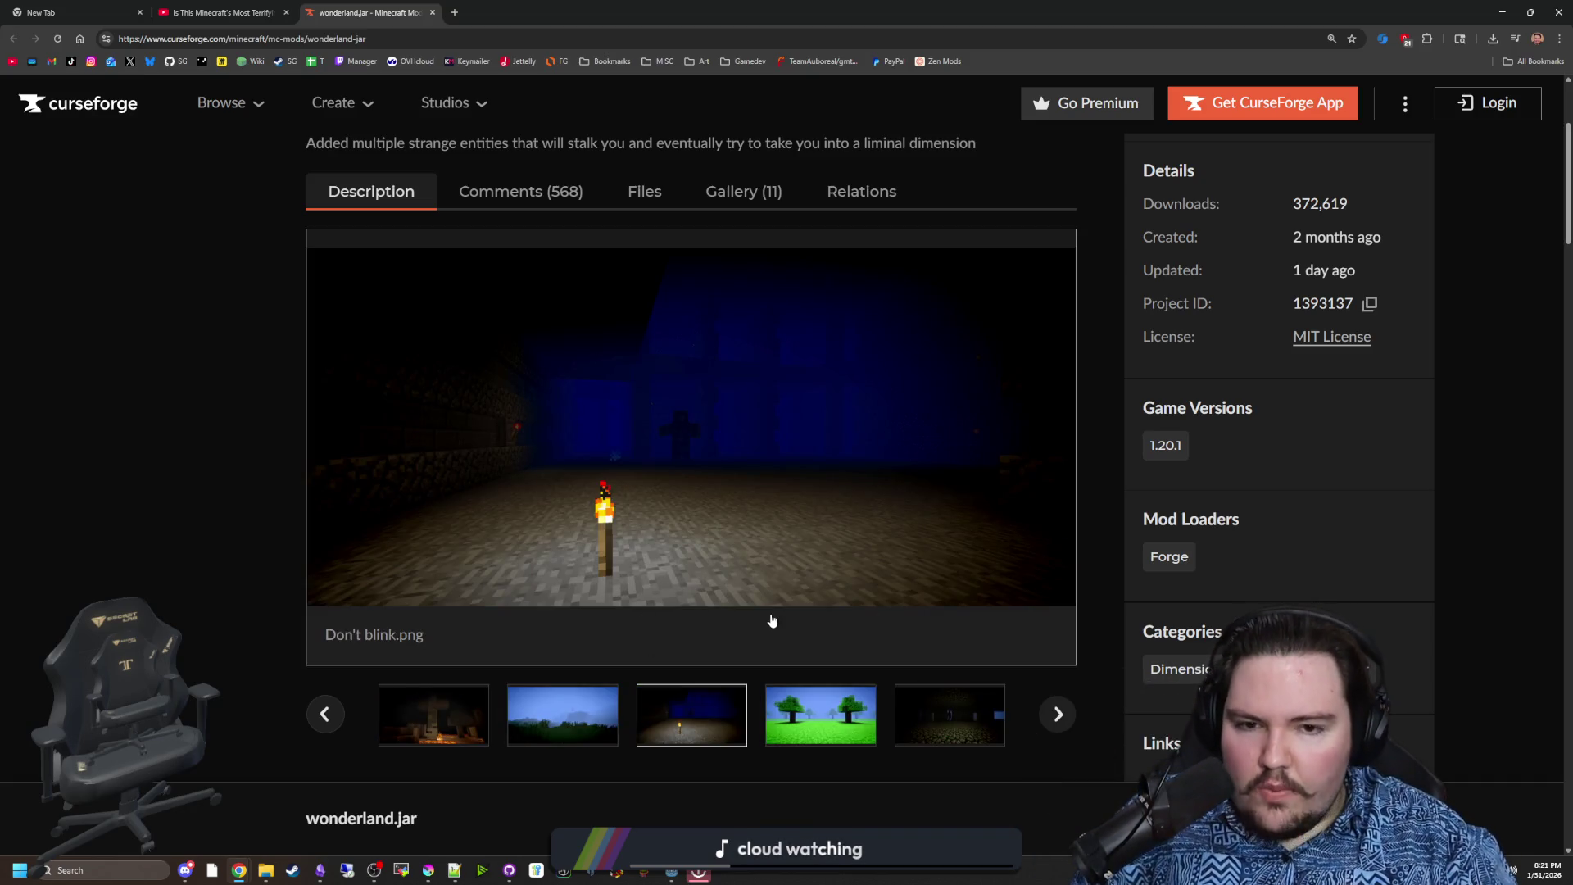
{"action": "left_click", "coordinate": [836, 721]}
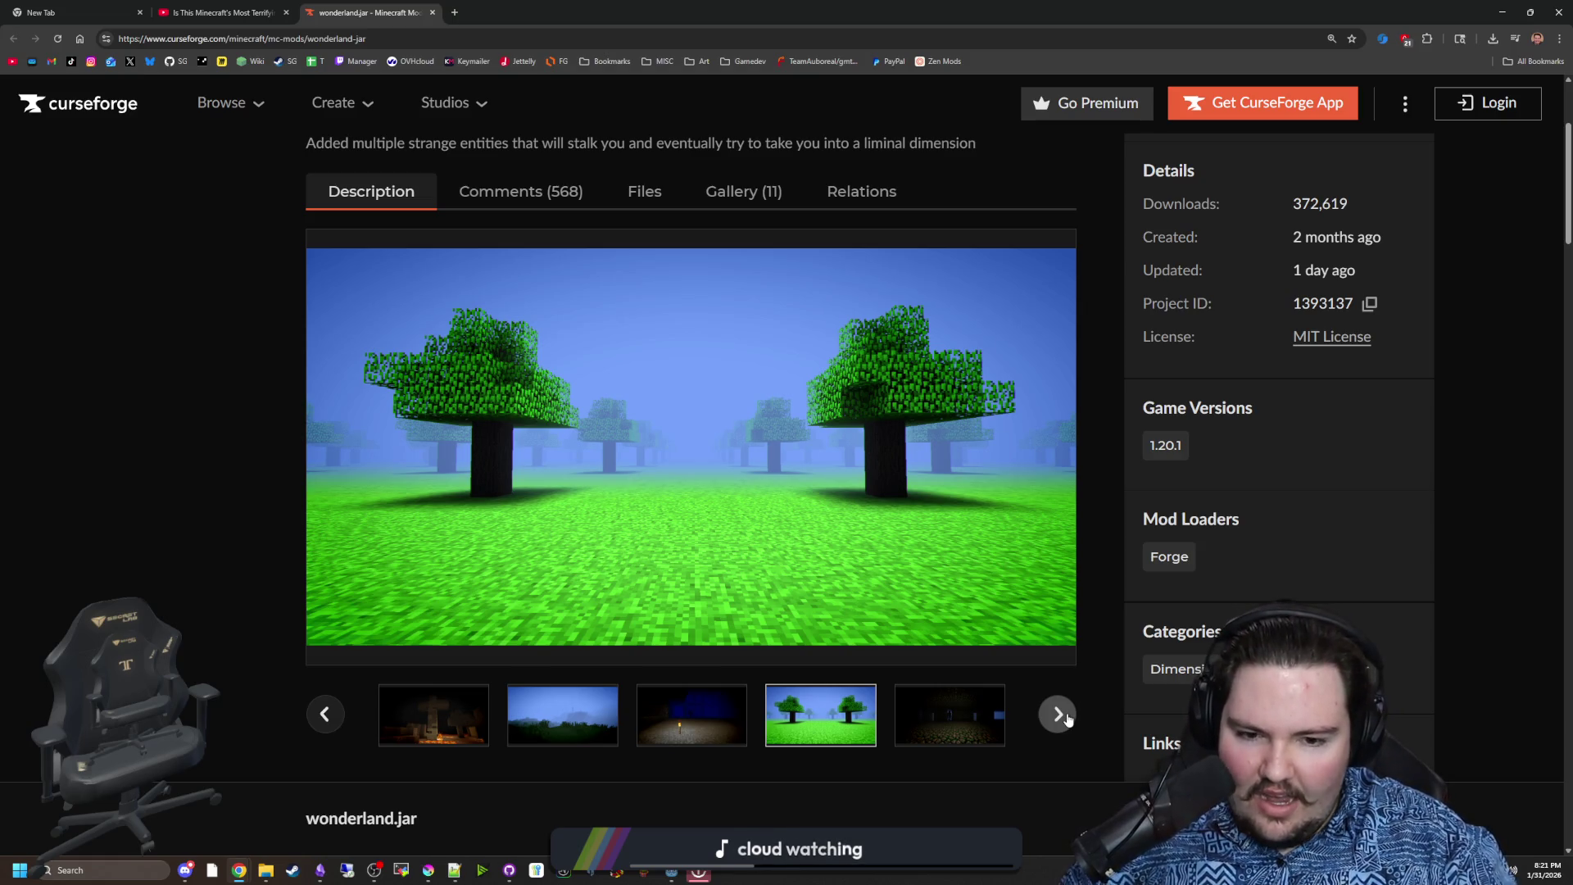
{"action": "left_click", "coordinate": [1065, 718]}
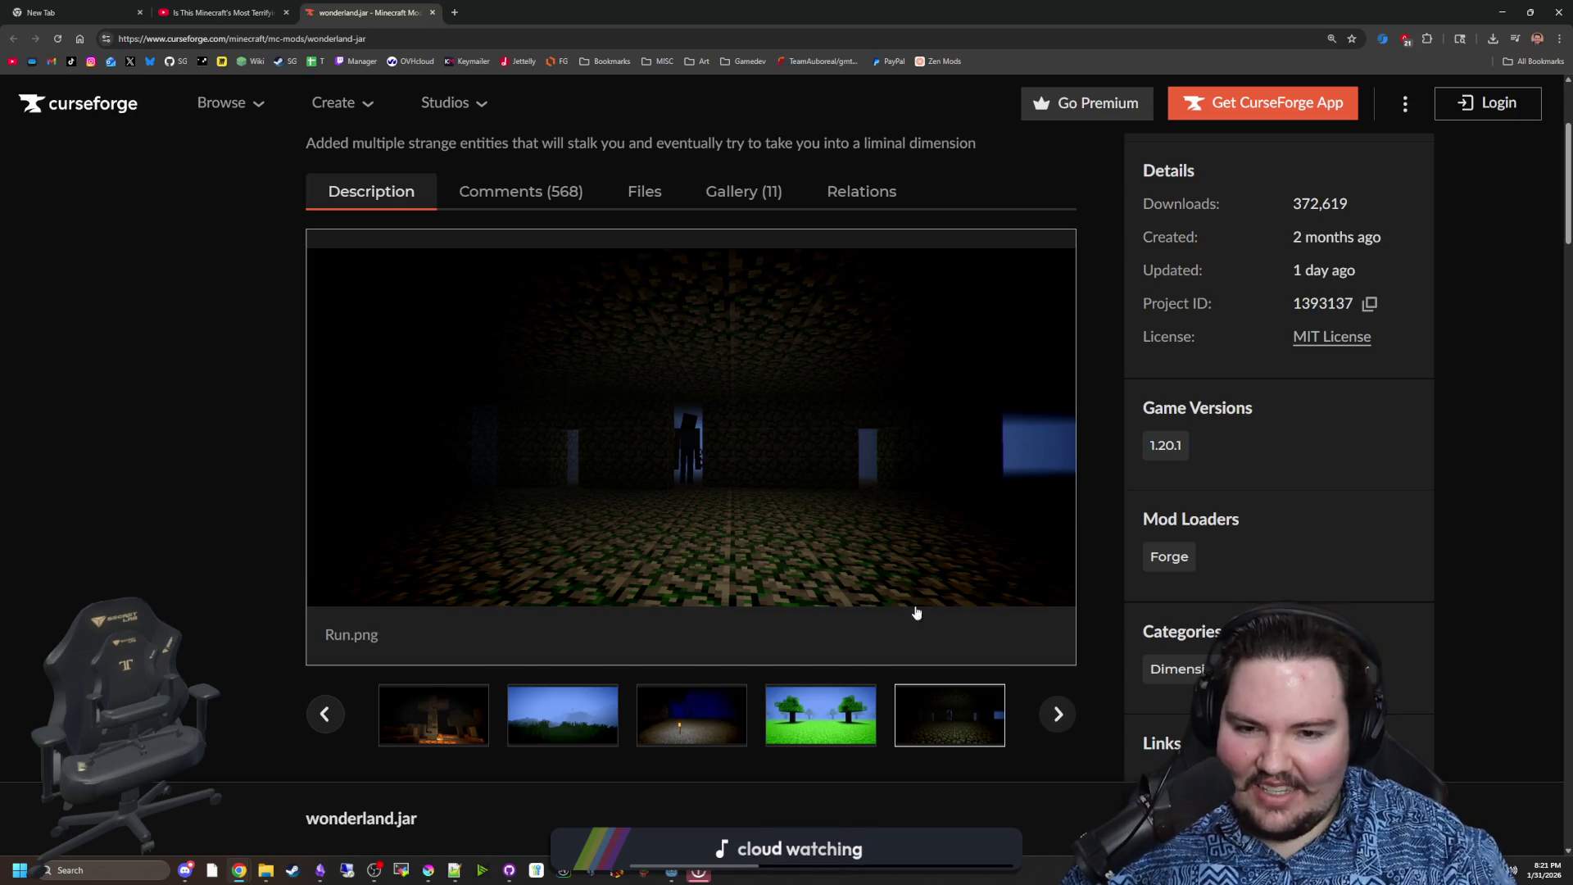
{"action": "left_click", "coordinate": [804, 529]}
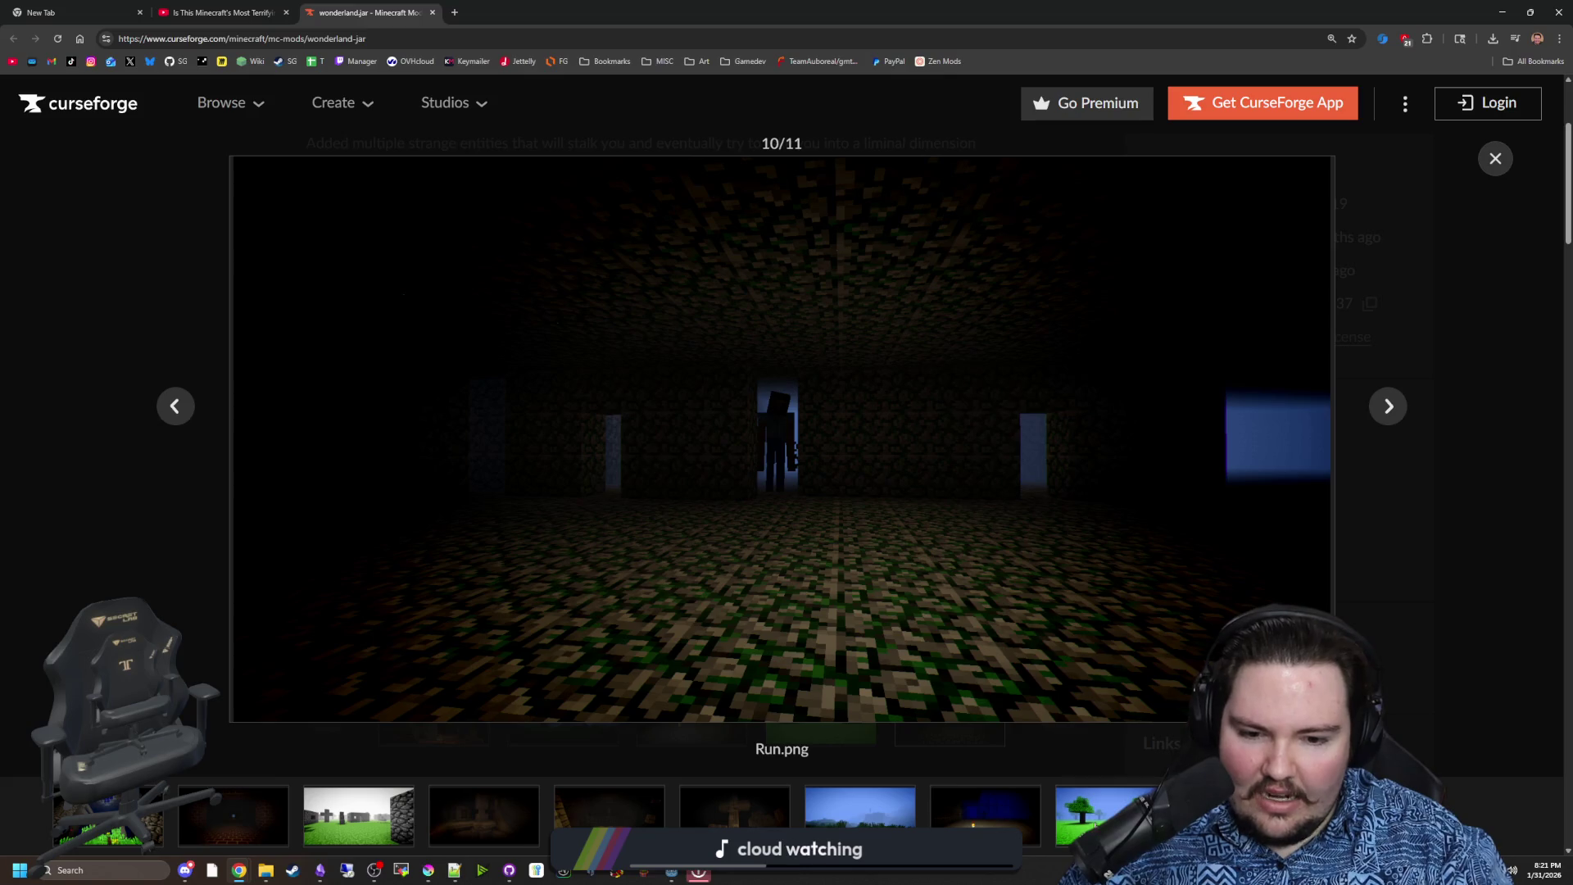
Preview the wonderland.jar screenshots from Don't blink.png to A taunting prison.png, then enlarge Run.png
{"action": "left_click", "coordinate": [980, 808]}
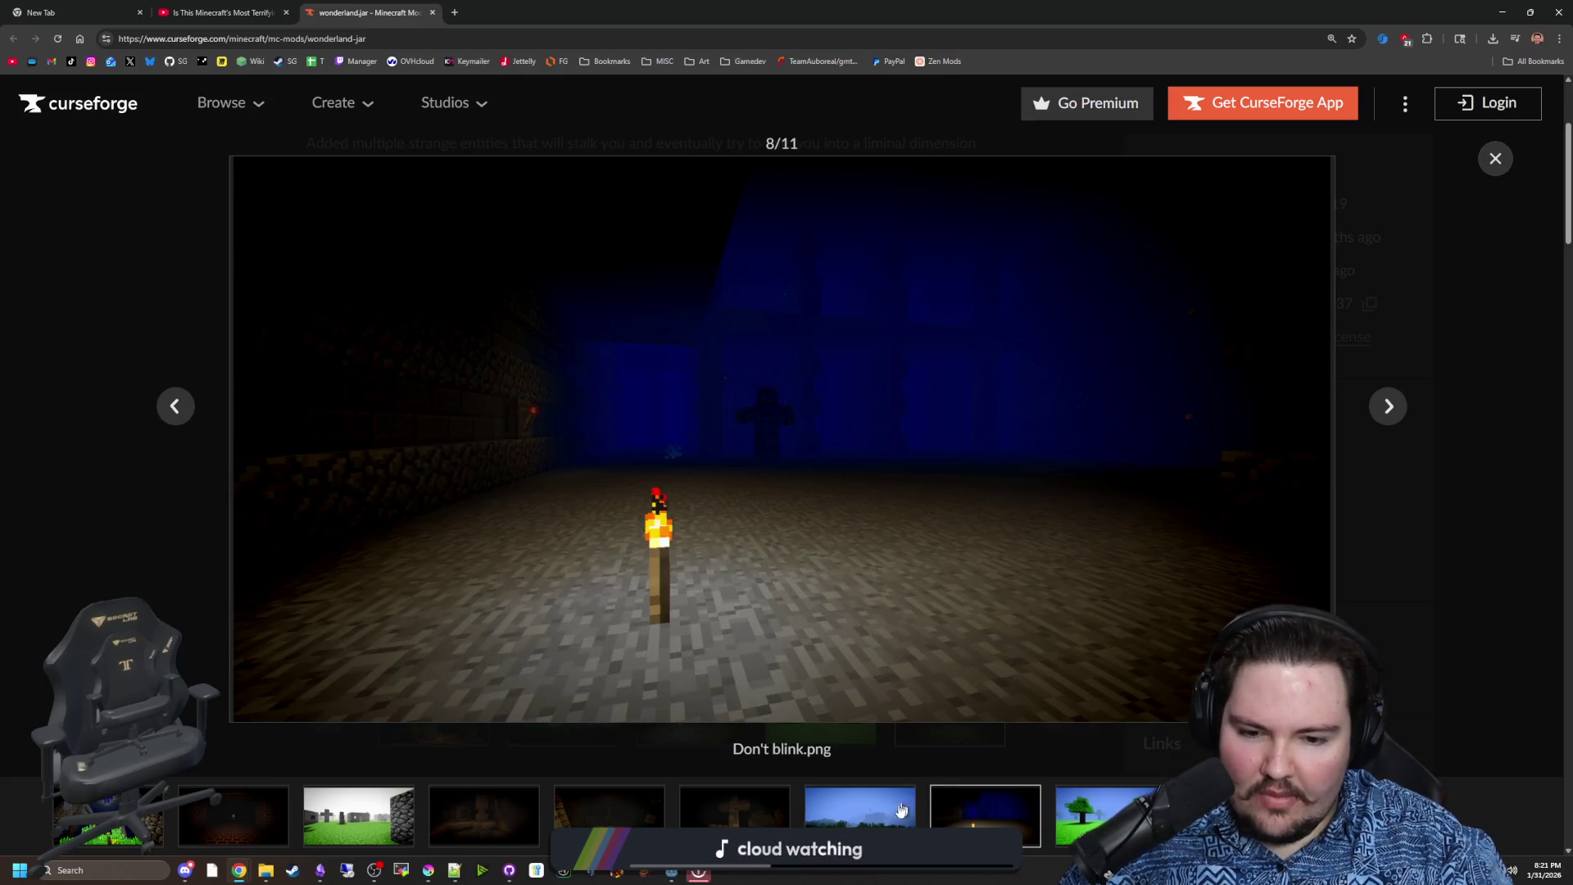
{"action": "left_click", "coordinate": [902, 810]}
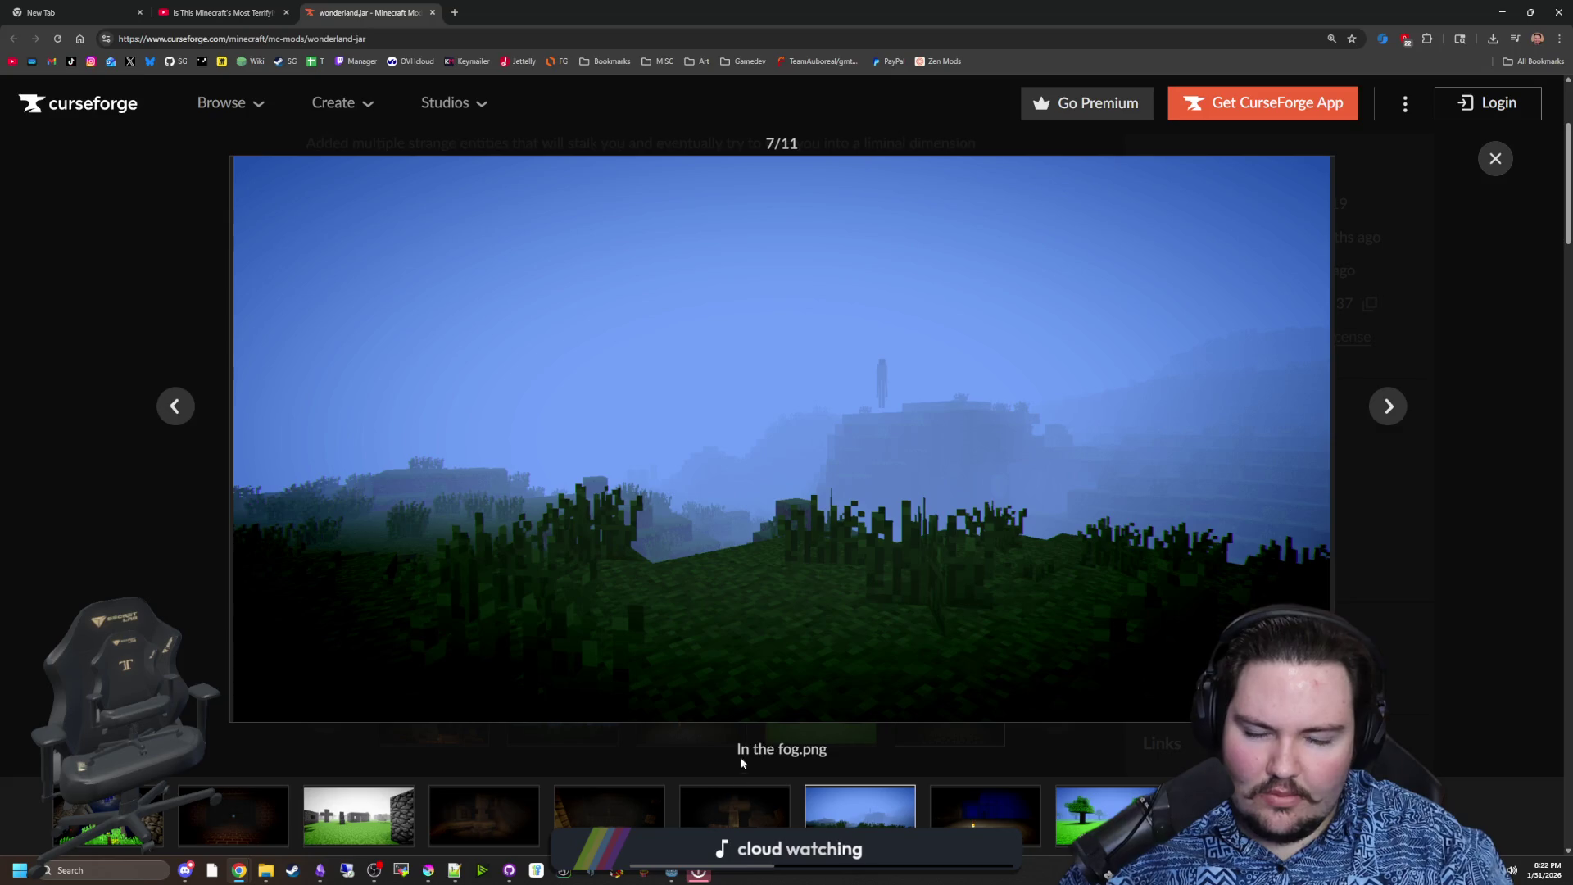
{"action": "left_click", "coordinate": [738, 804]}
{"action": "left_click", "coordinate": [609, 811]}
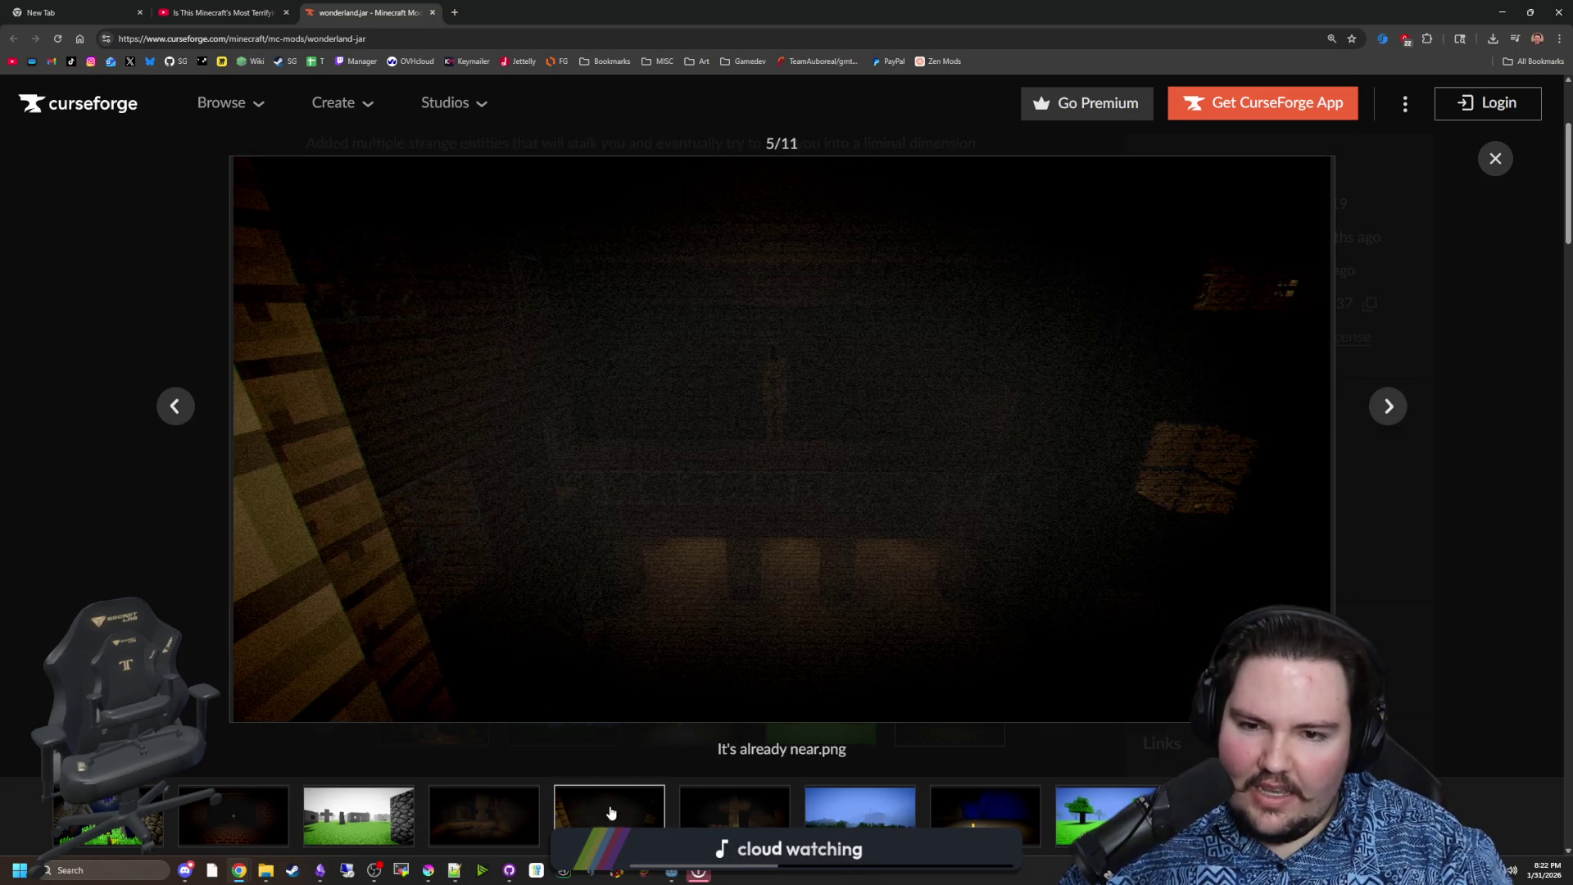
{"action": "left_click", "coordinate": [500, 815]}
{"action": "left_click", "coordinate": [386, 824]}
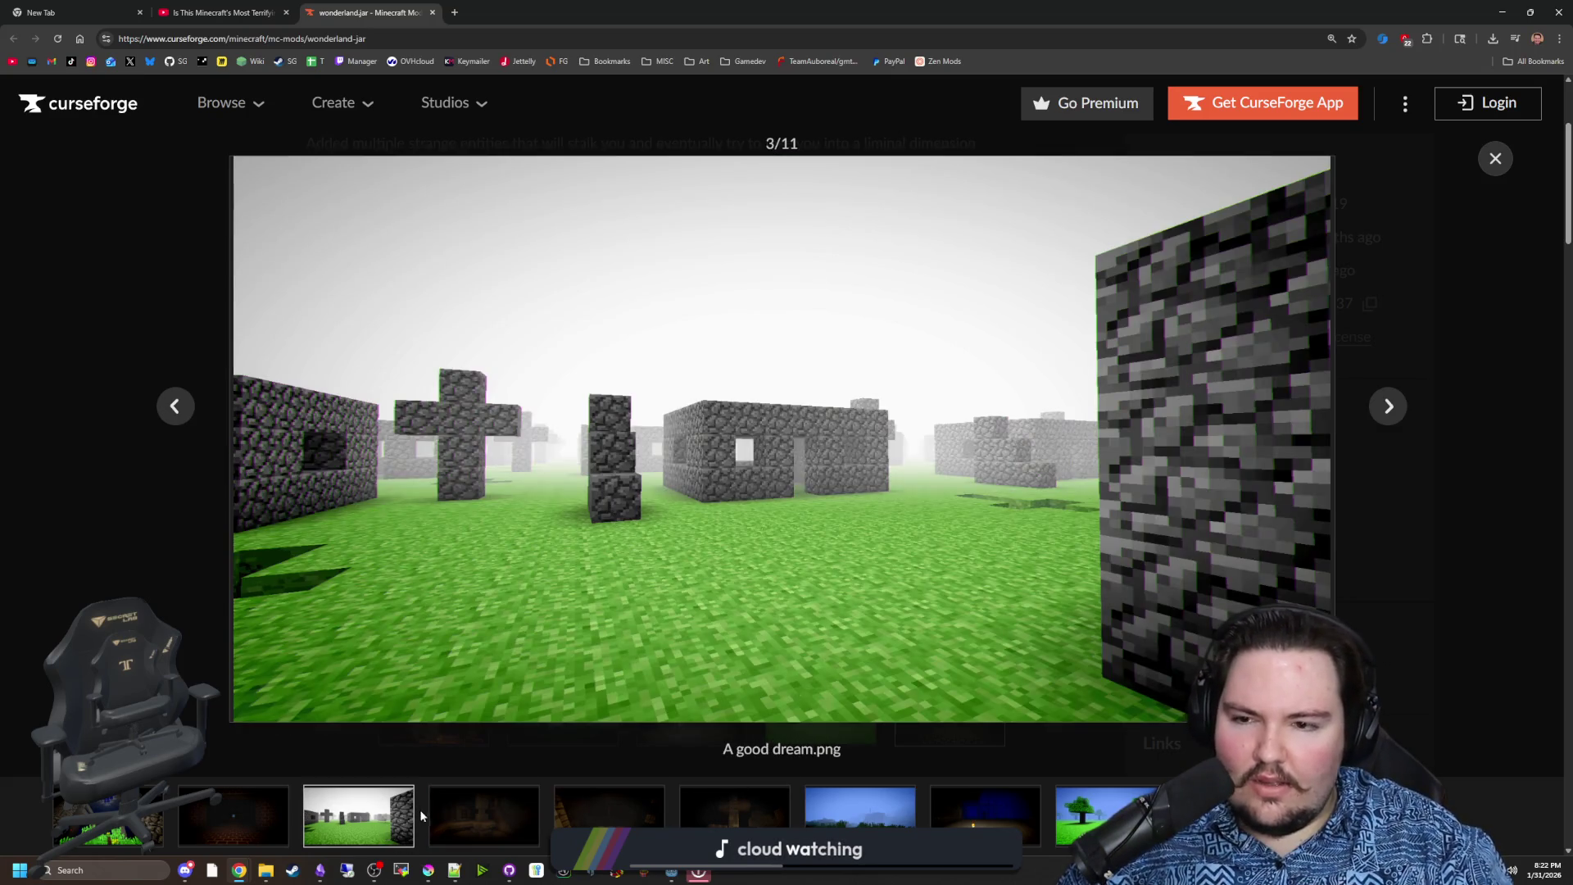
{"action": "left_click", "coordinate": [244, 811]}
{"action": "left_click", "coordinate": [752, 417]}
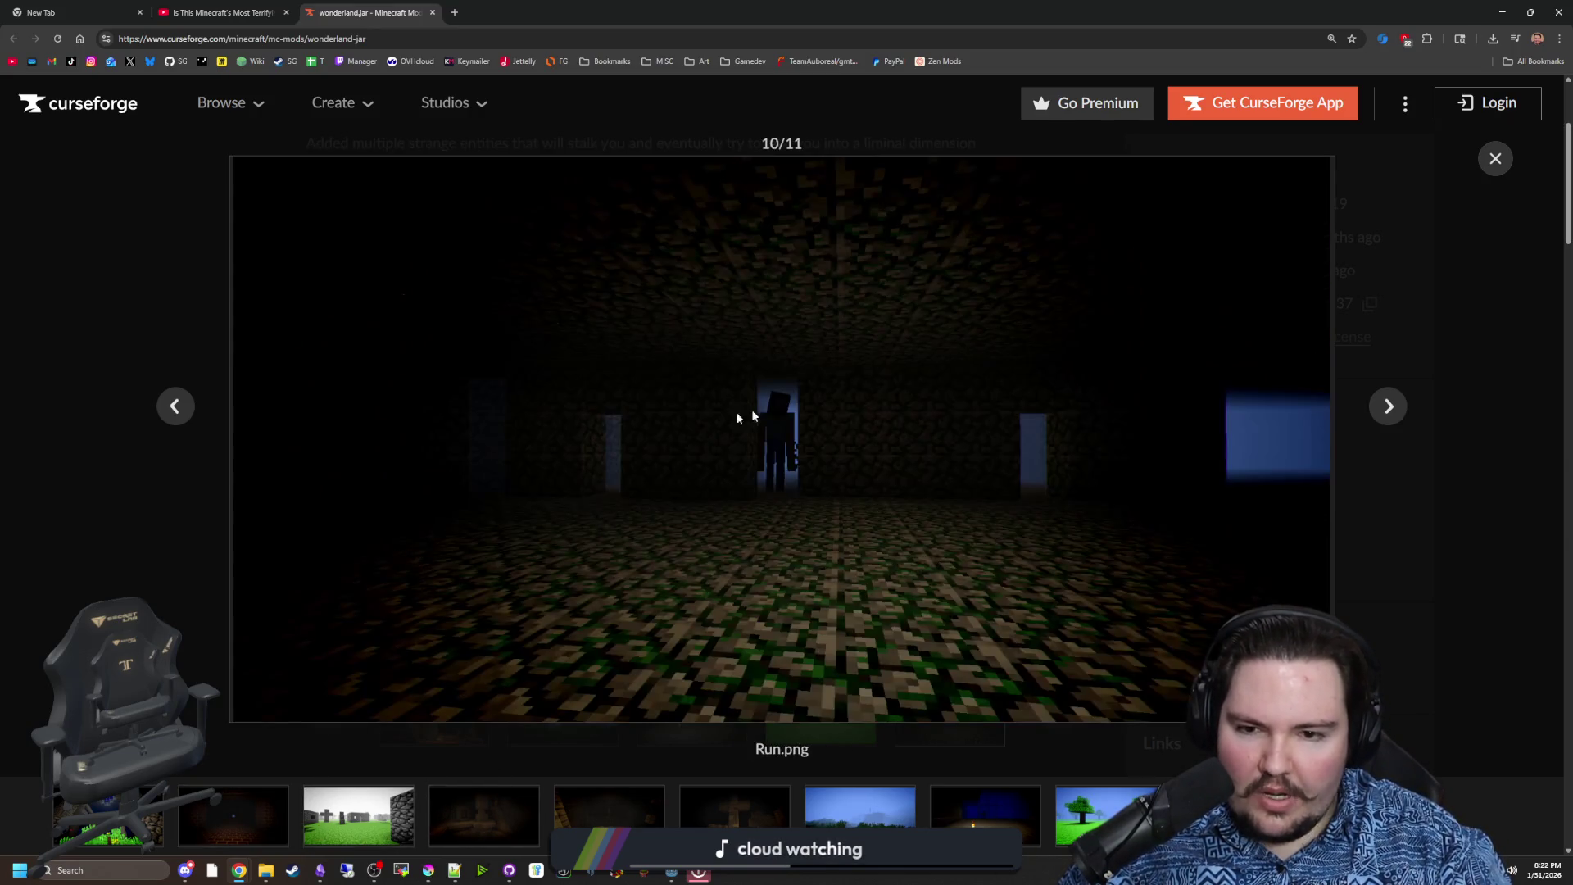
Cycle through the enlarged screenshots one by one, then return to the Deadlift game in Godot
{"action": "left_click", "coordinate": [1391, 408]}
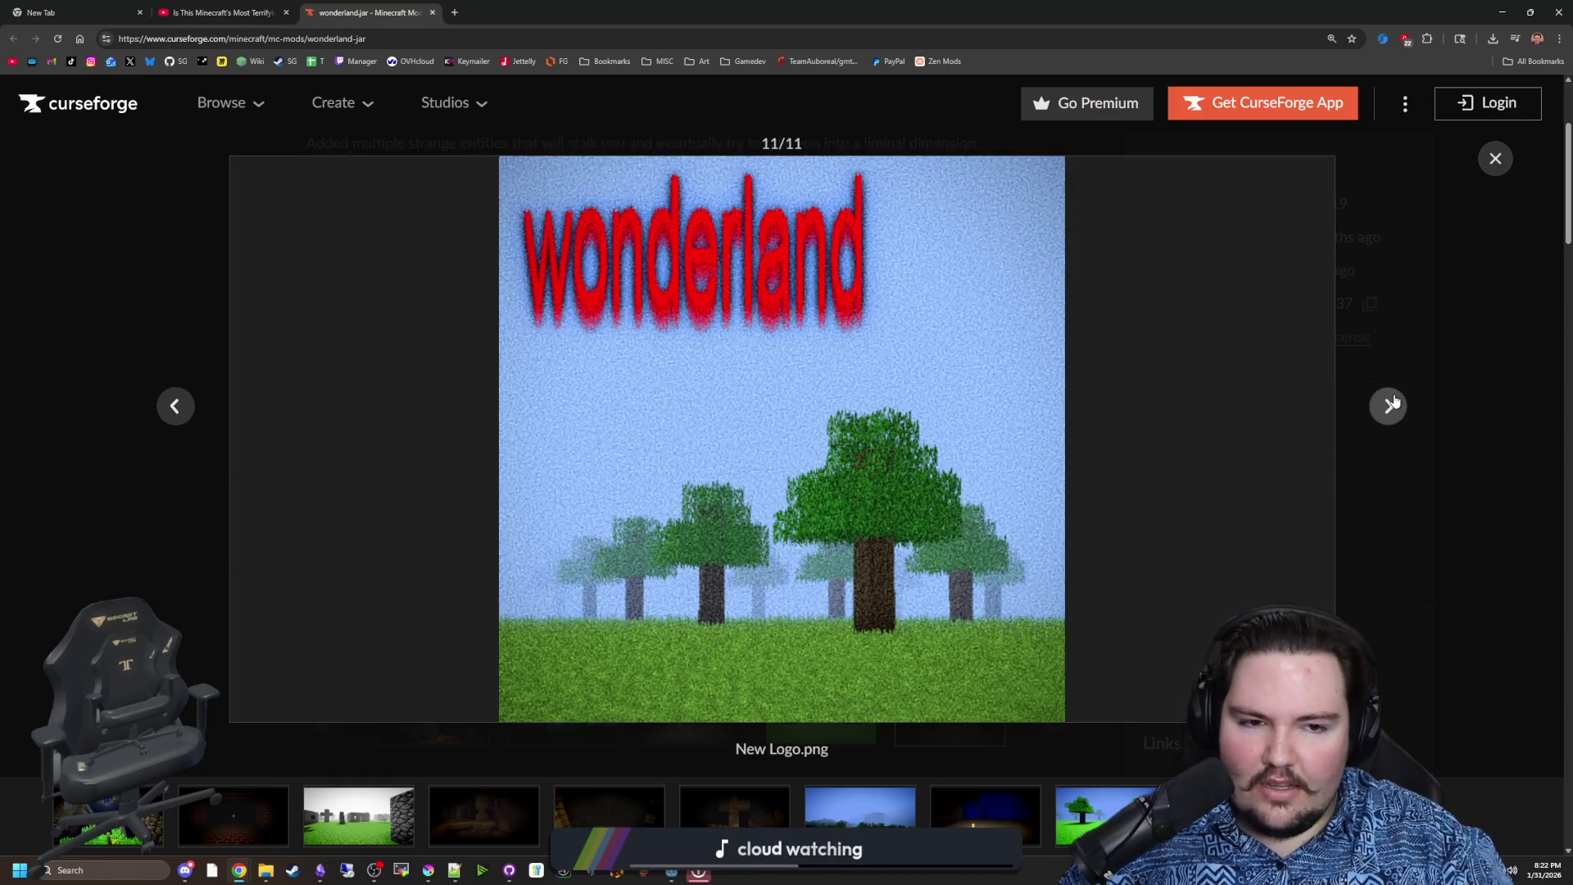
{"action": "left_click", "coordinate": [1394, 404]}
{"action": "left_click", "coordinate": [1393, 404]}
{"action": "left_click", "coordinate": [1393, 404]}
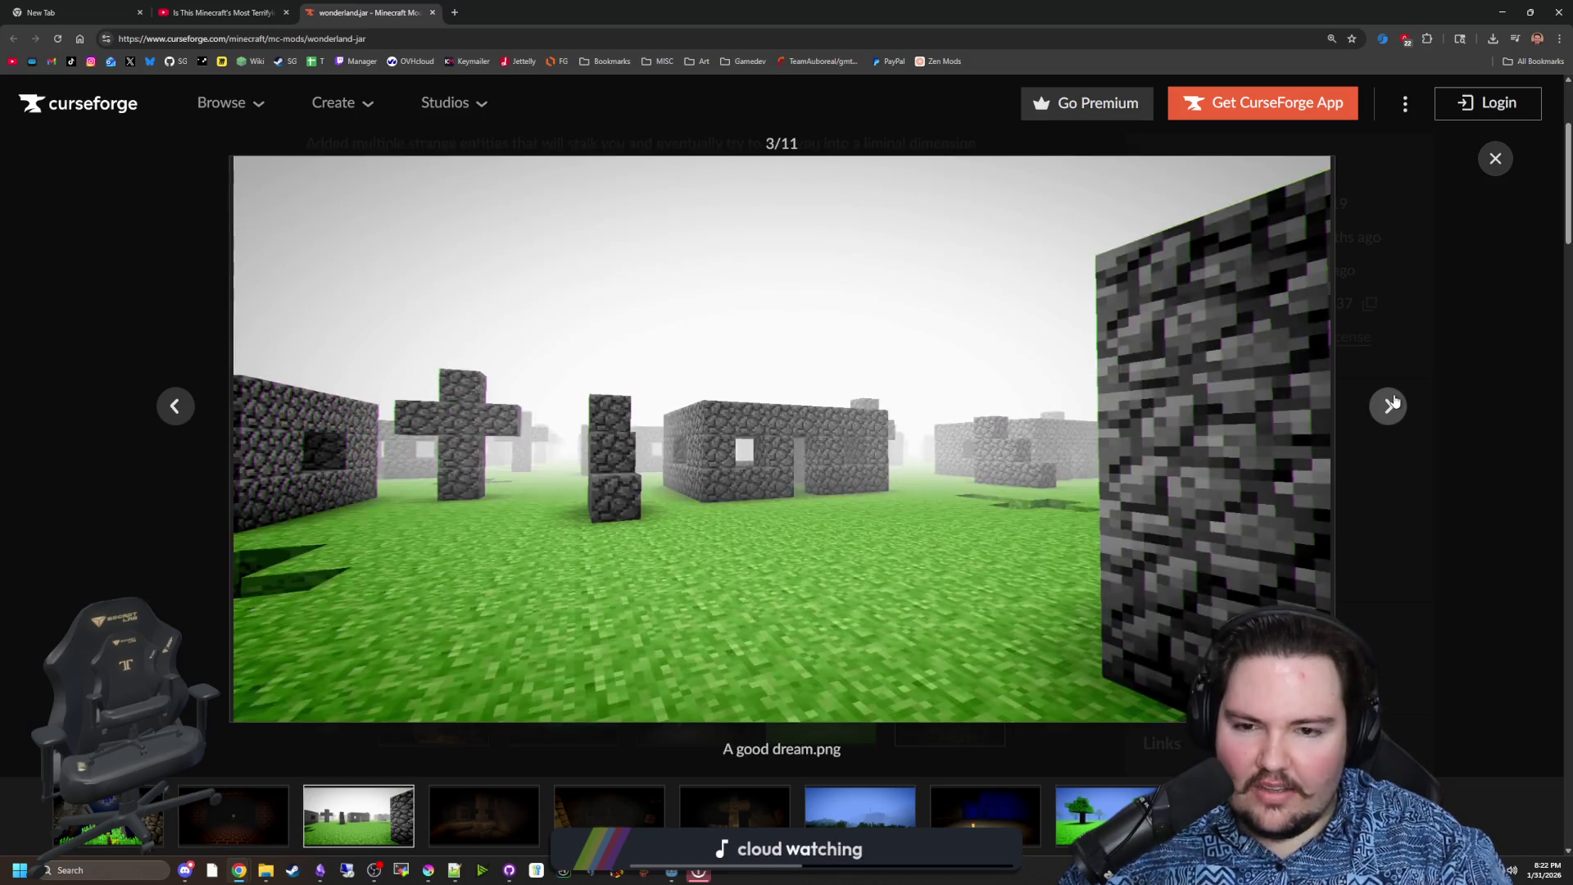
{"action": "left_click", "coordinate": [1390, 405]}
{"action": "left_click", "coordinate": [1390, 406]}
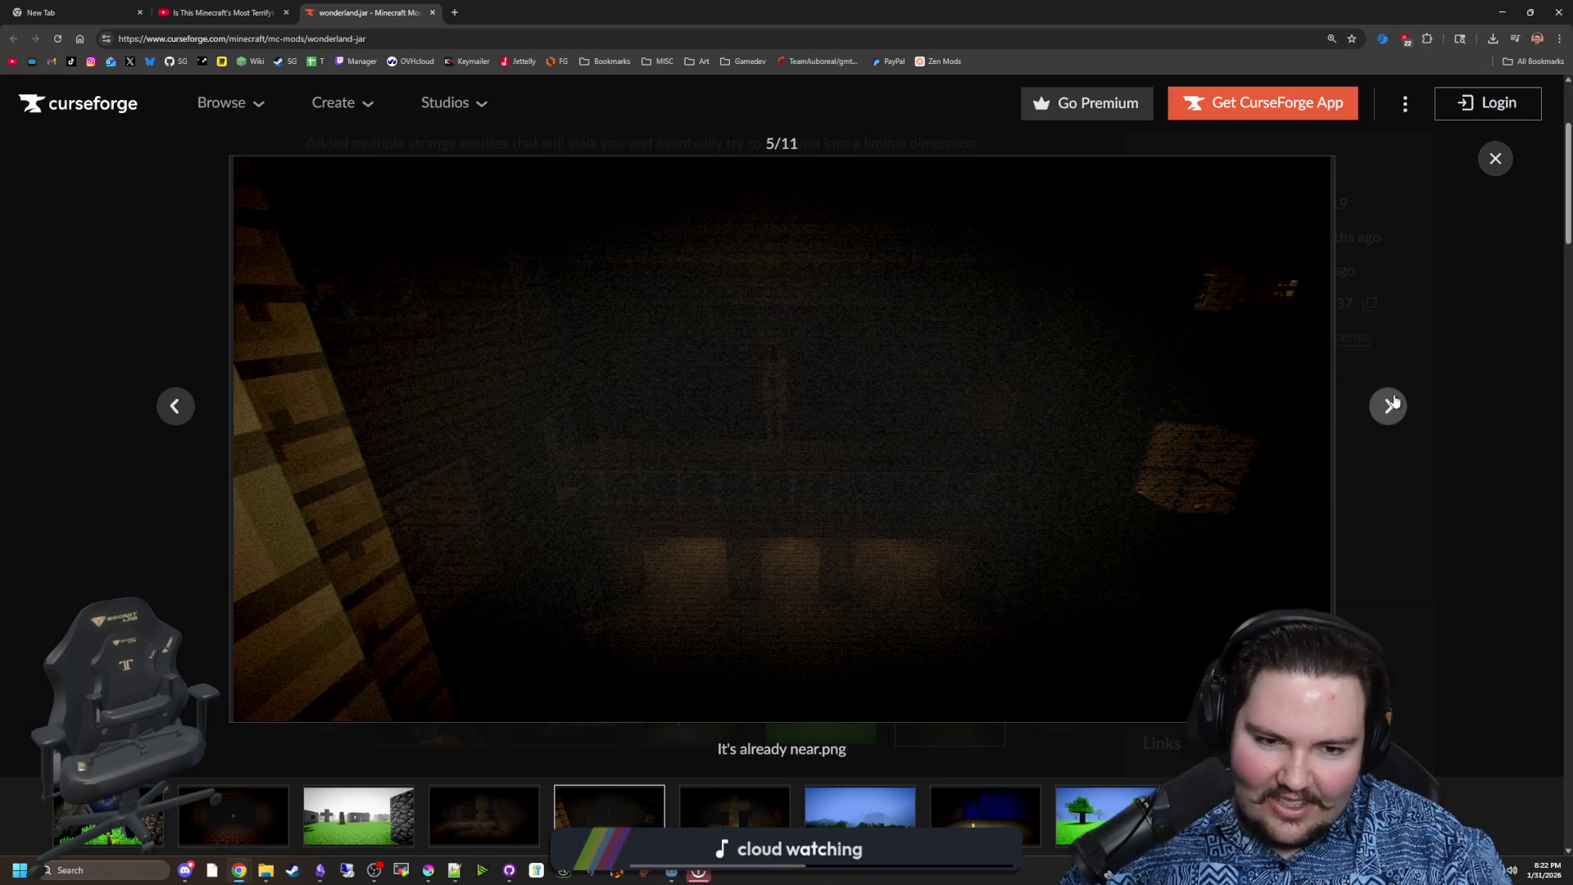
{"action": "left_click", "coordinate": [1393, 404]}
{"action": "left_click", "coordinate": [1393, 404]}
{"action": "left_click", "coordinate": [1393, 404]}
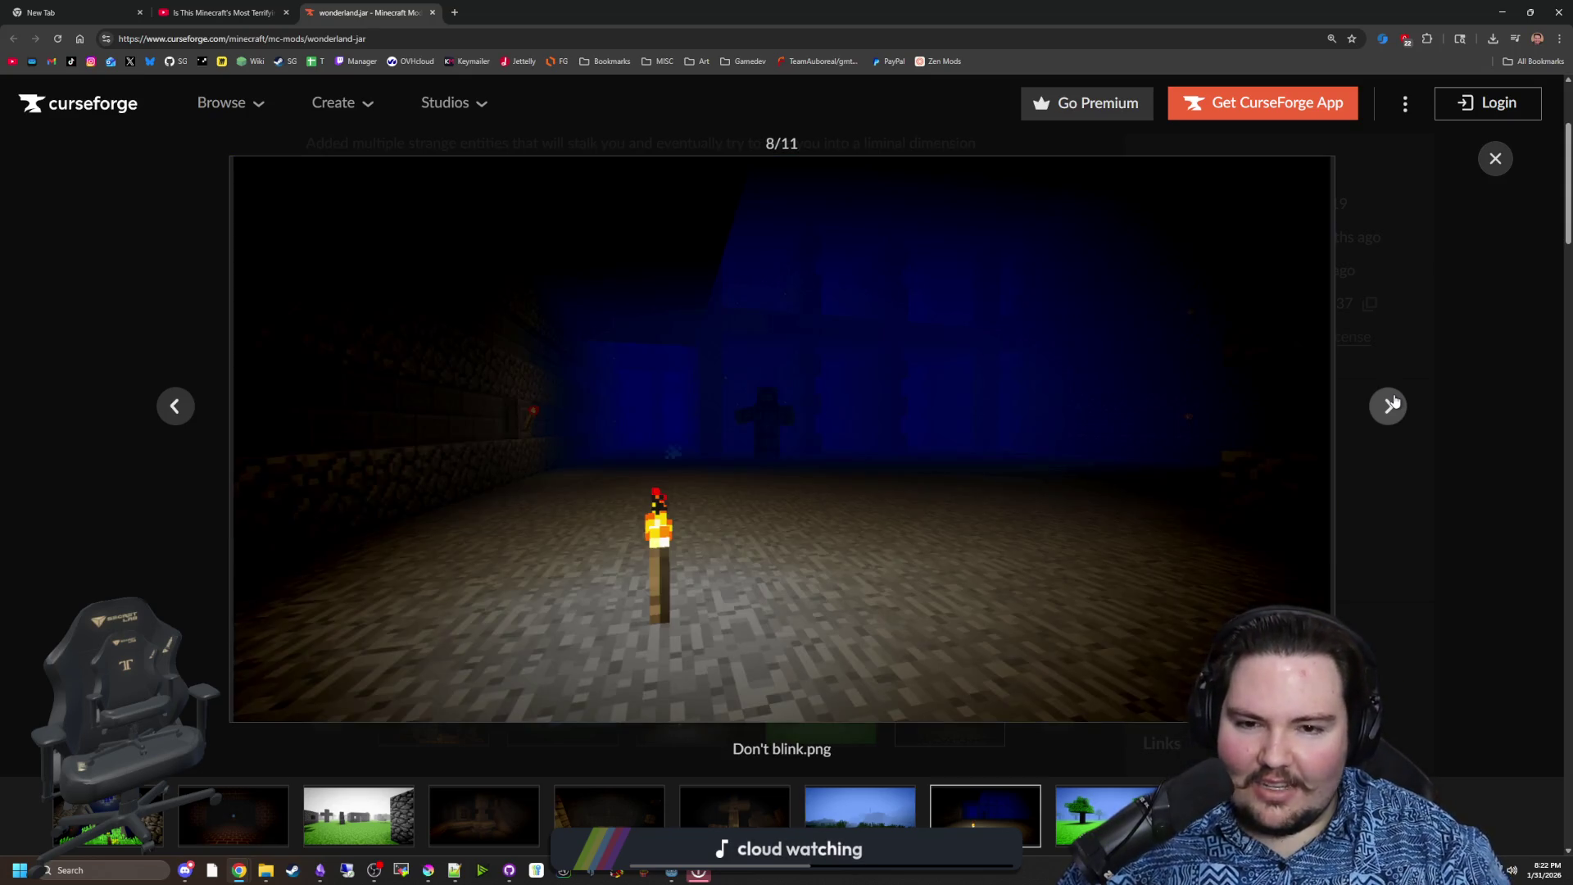
{"action": "left_click", "coordinate": [1393, 404]}
{"action": "left_click", "coordinate": [1387, 403]}
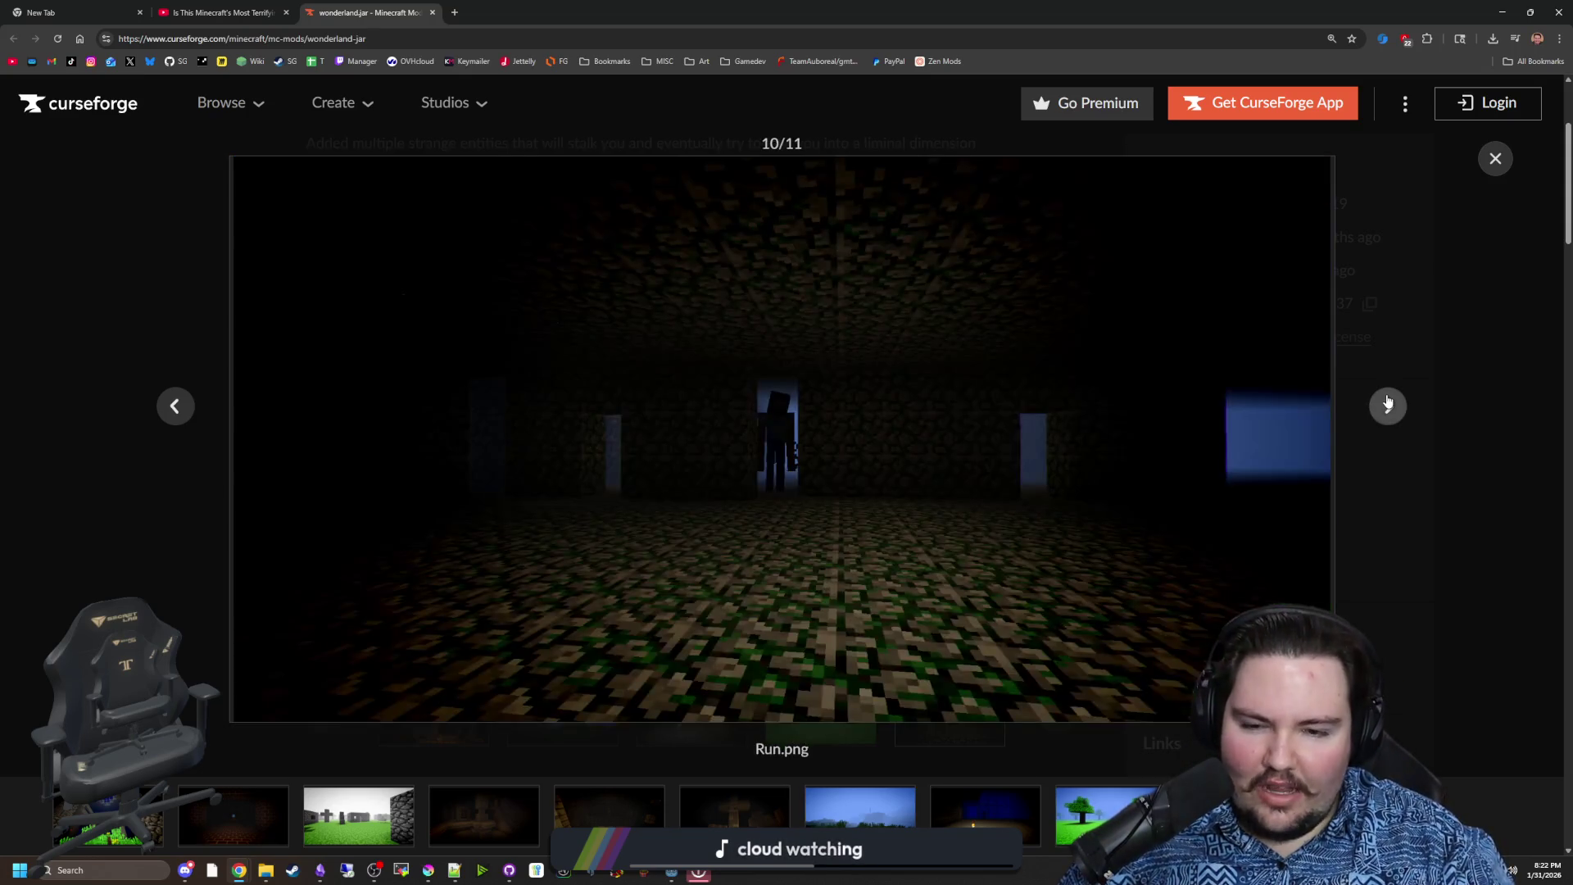
{"action": "left_click", "coordinate": [1387, 403]}
{"action": "left_click", "coordinate": [1387, 403]}
{"action": "left_click", "coordinate": [1387, 403]}
{"action": "left_click", "coordinate": [1387, 403]}
{"action": "left_click", "coordinate": [1387, 404]}
{"action": "left_click", "coordinate": [1388, 403]}
{"action": "left_click", "coordinate": [1388, 403]}
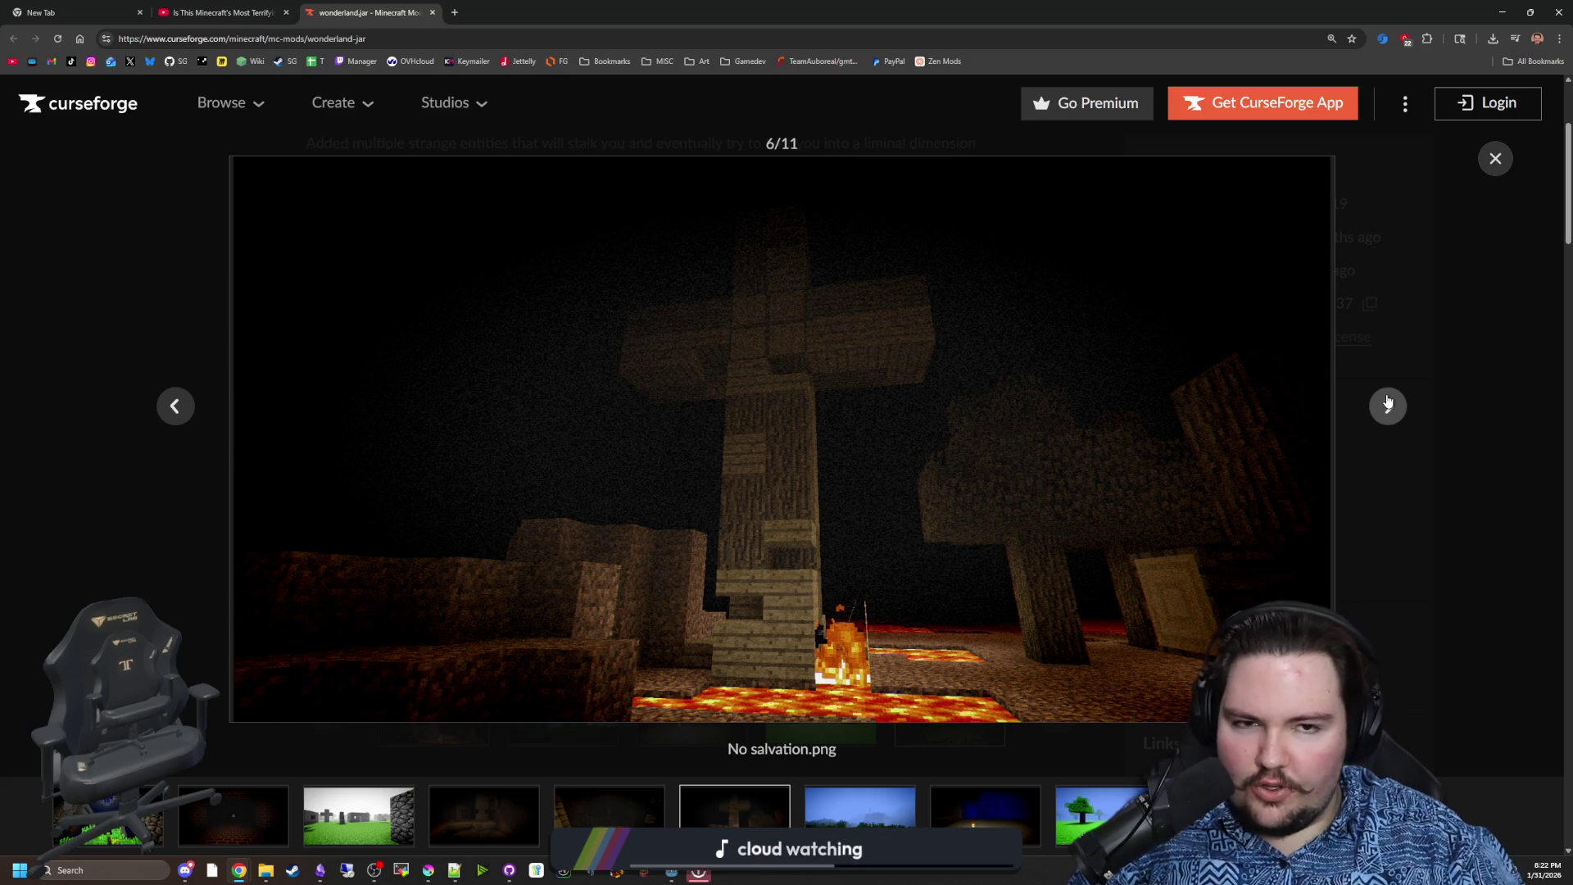
{"action": "key", "text": "alt+Tab"}
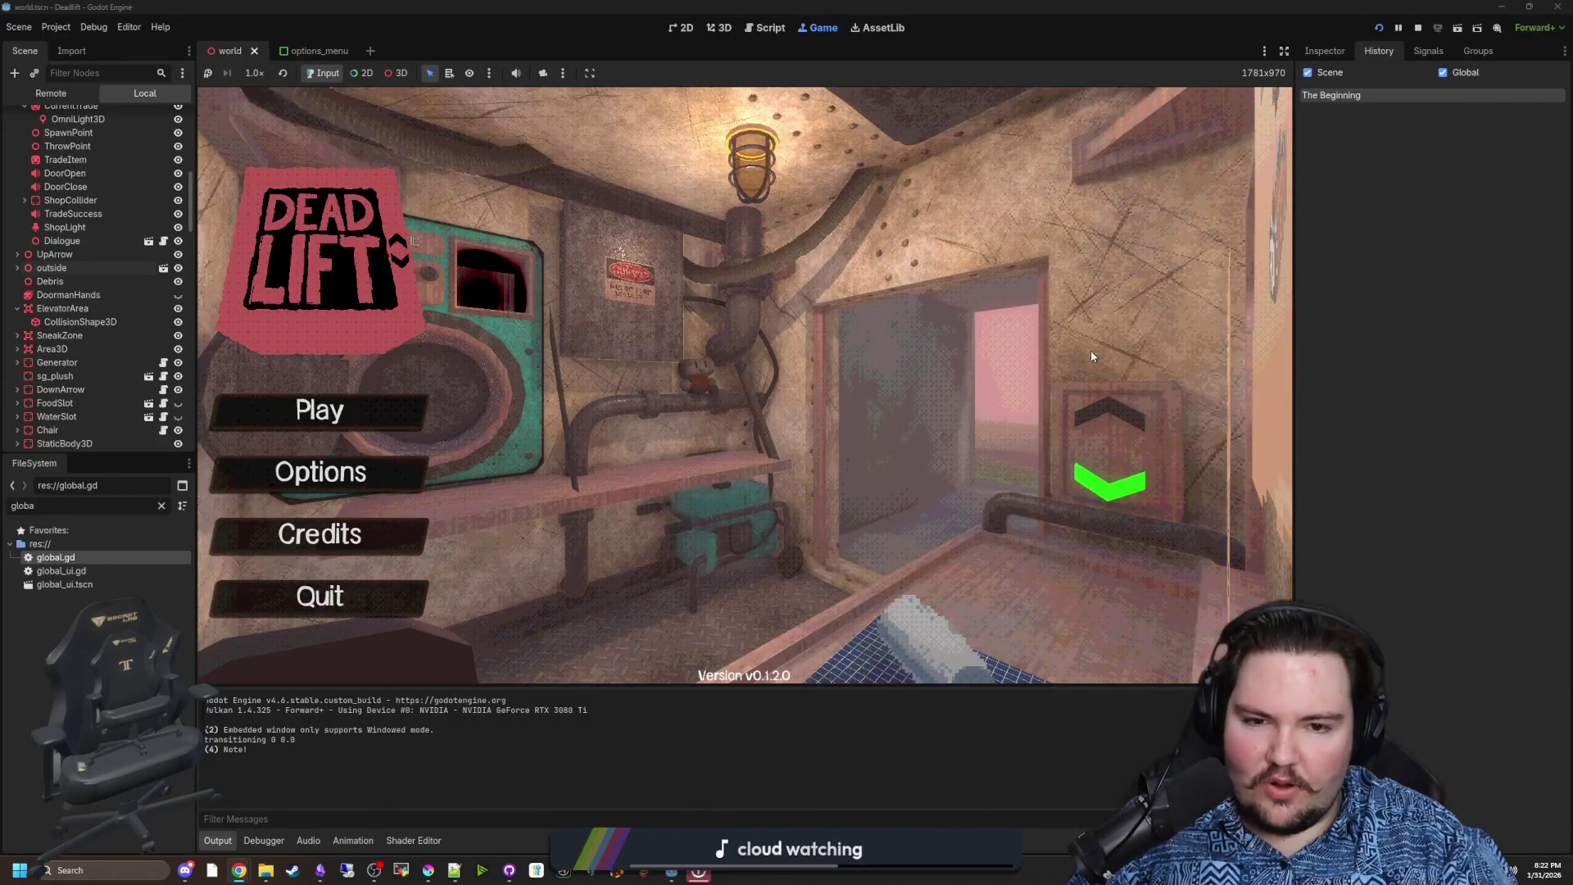
Walk the player from the foggy forest into the elevator and ride it toward level 1
{"action": "type", "text": "dwasdwa"}
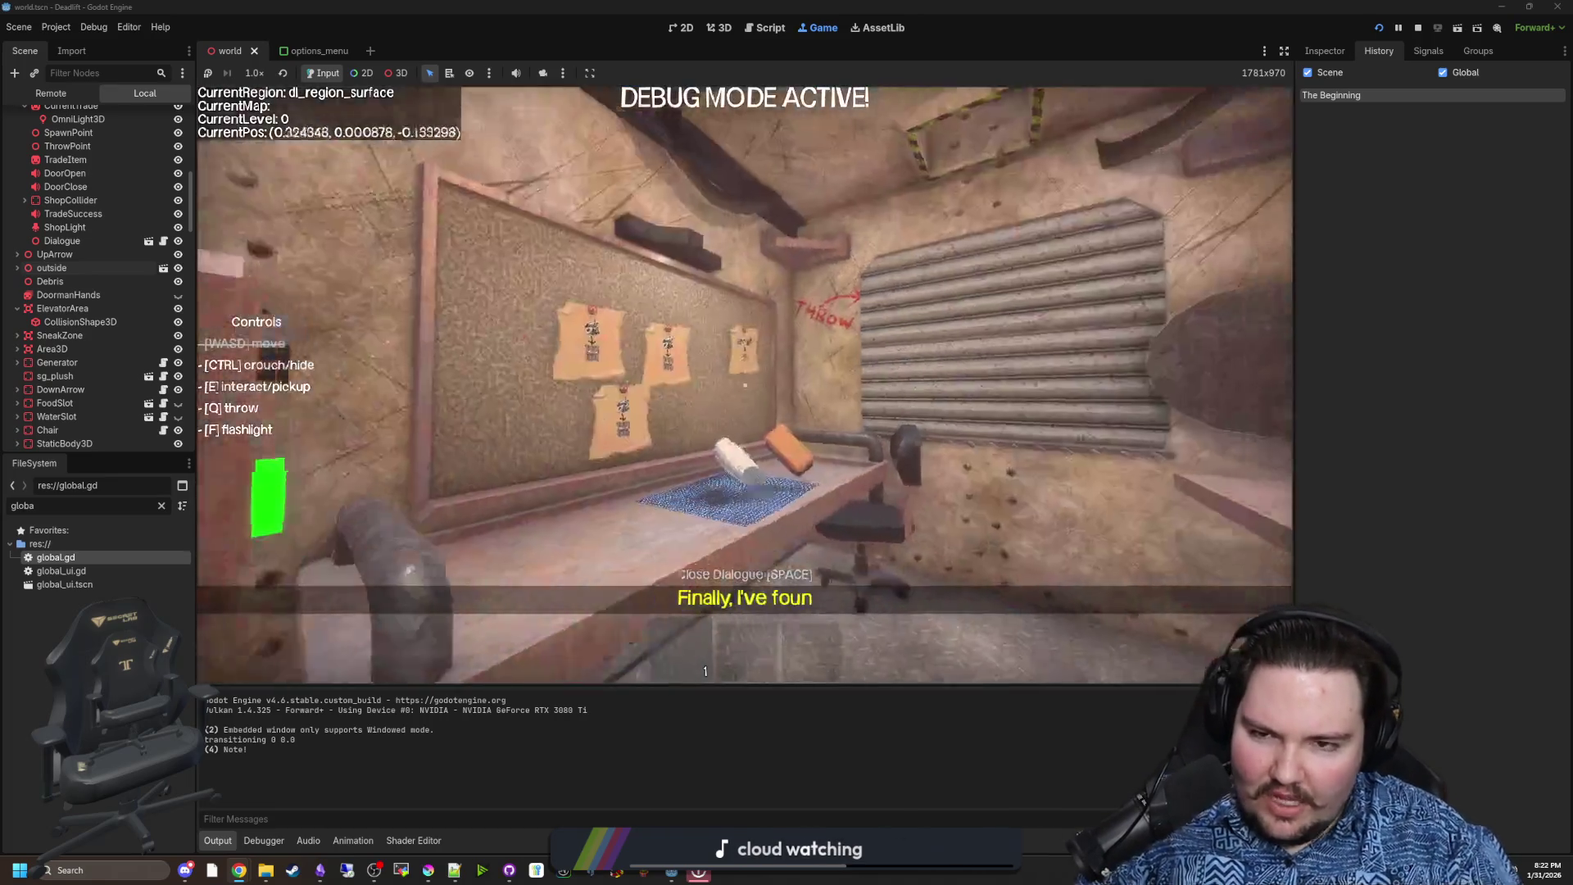
{"action": "type", "text": "q"}
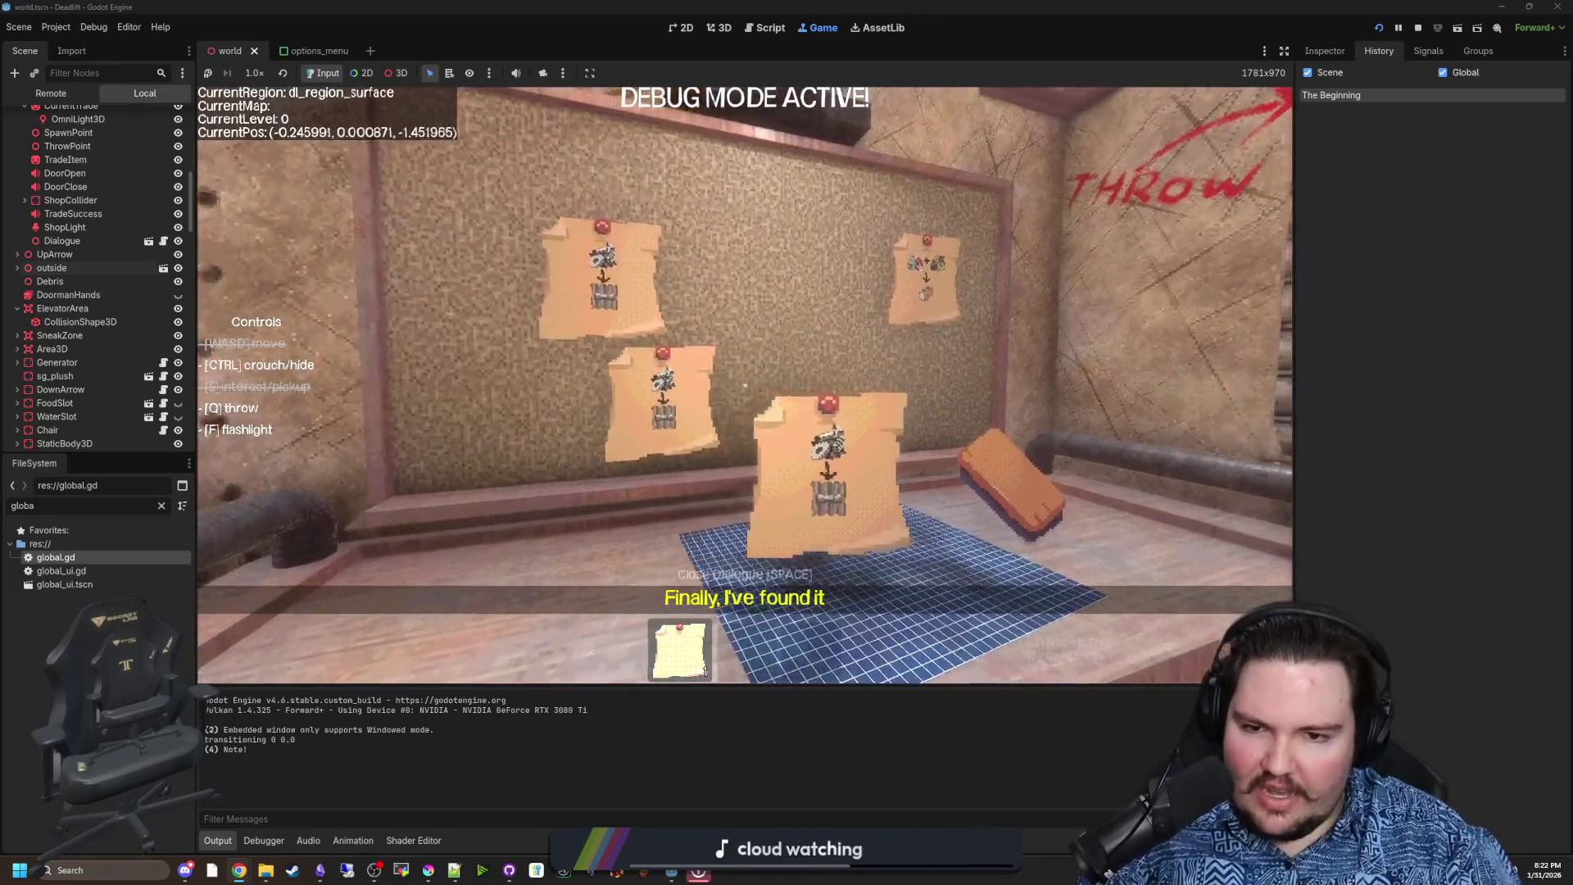
{"action": "type", "text": "s"}
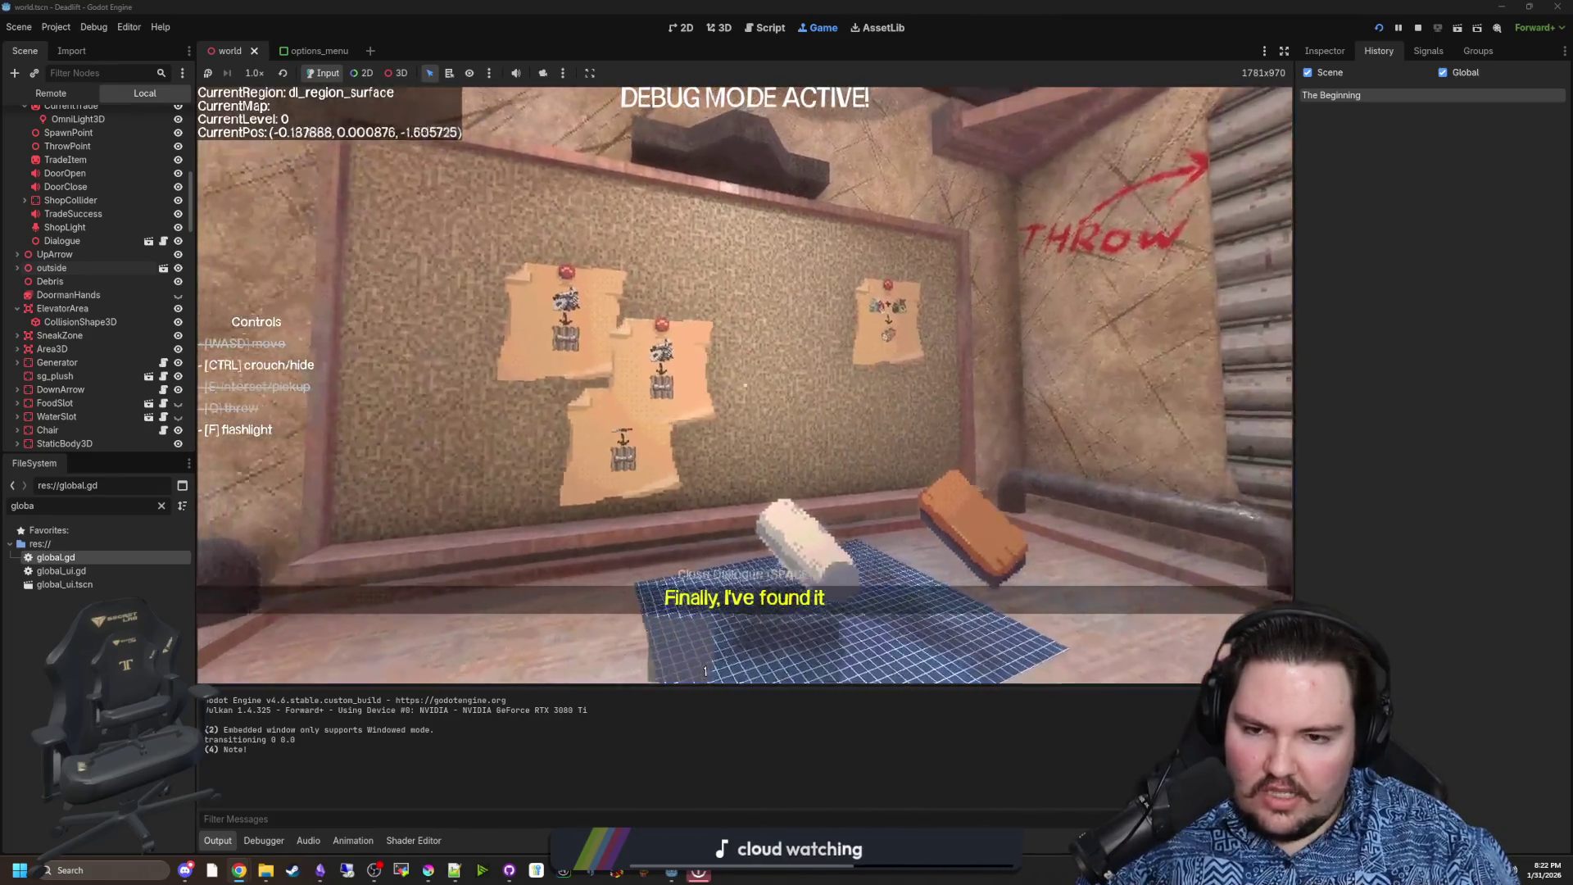
{"action": "type", "text": "w"}
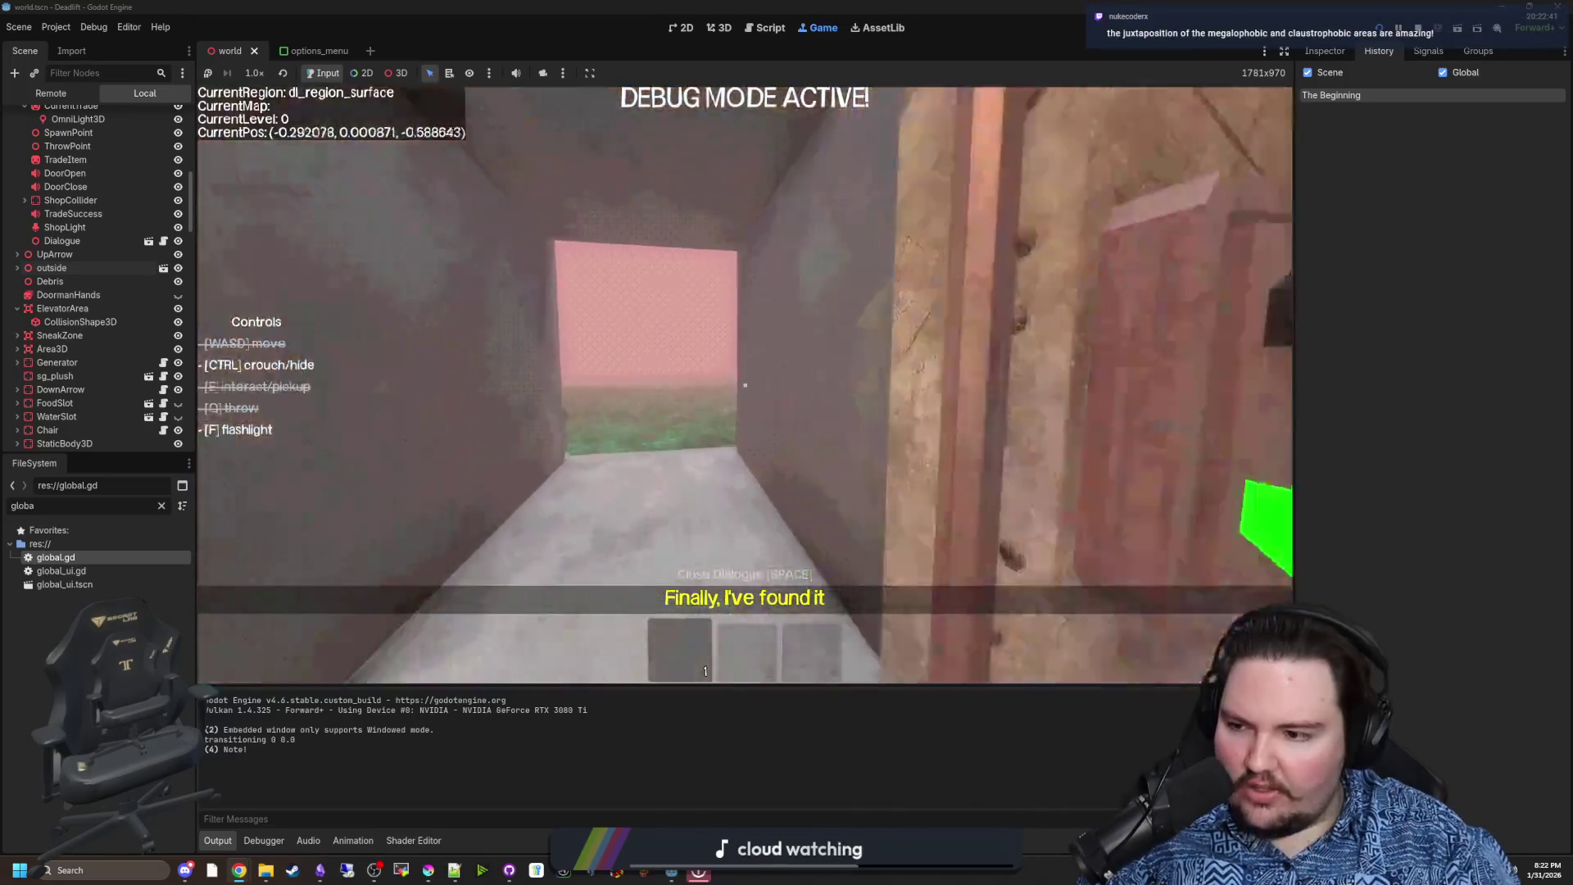
{"action": "type", "text": "w"}
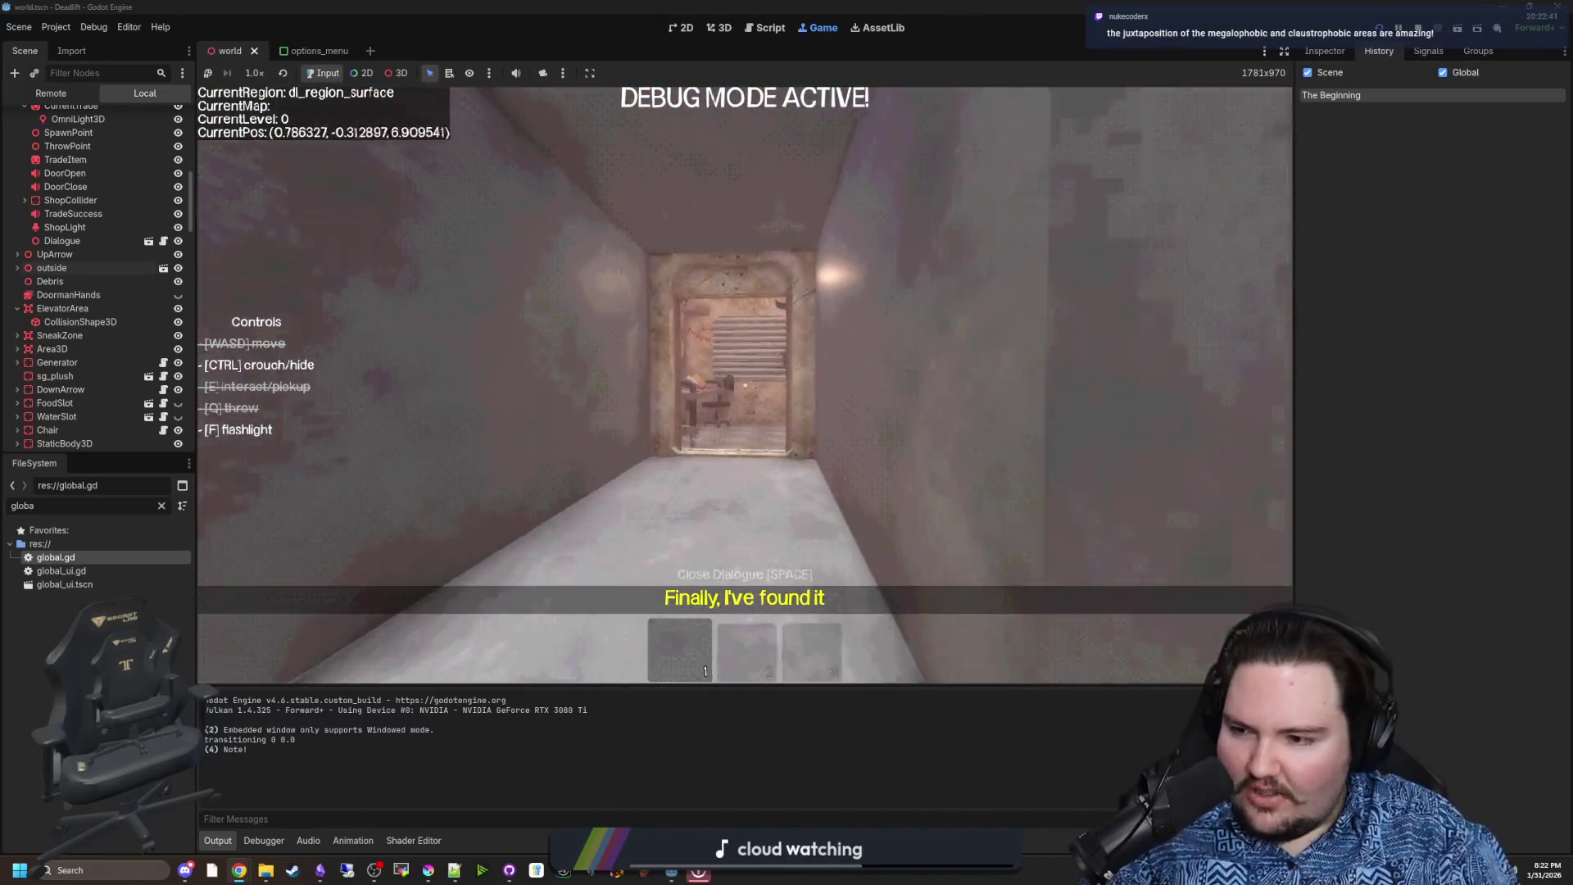
{"action": "type", "text": "w"}
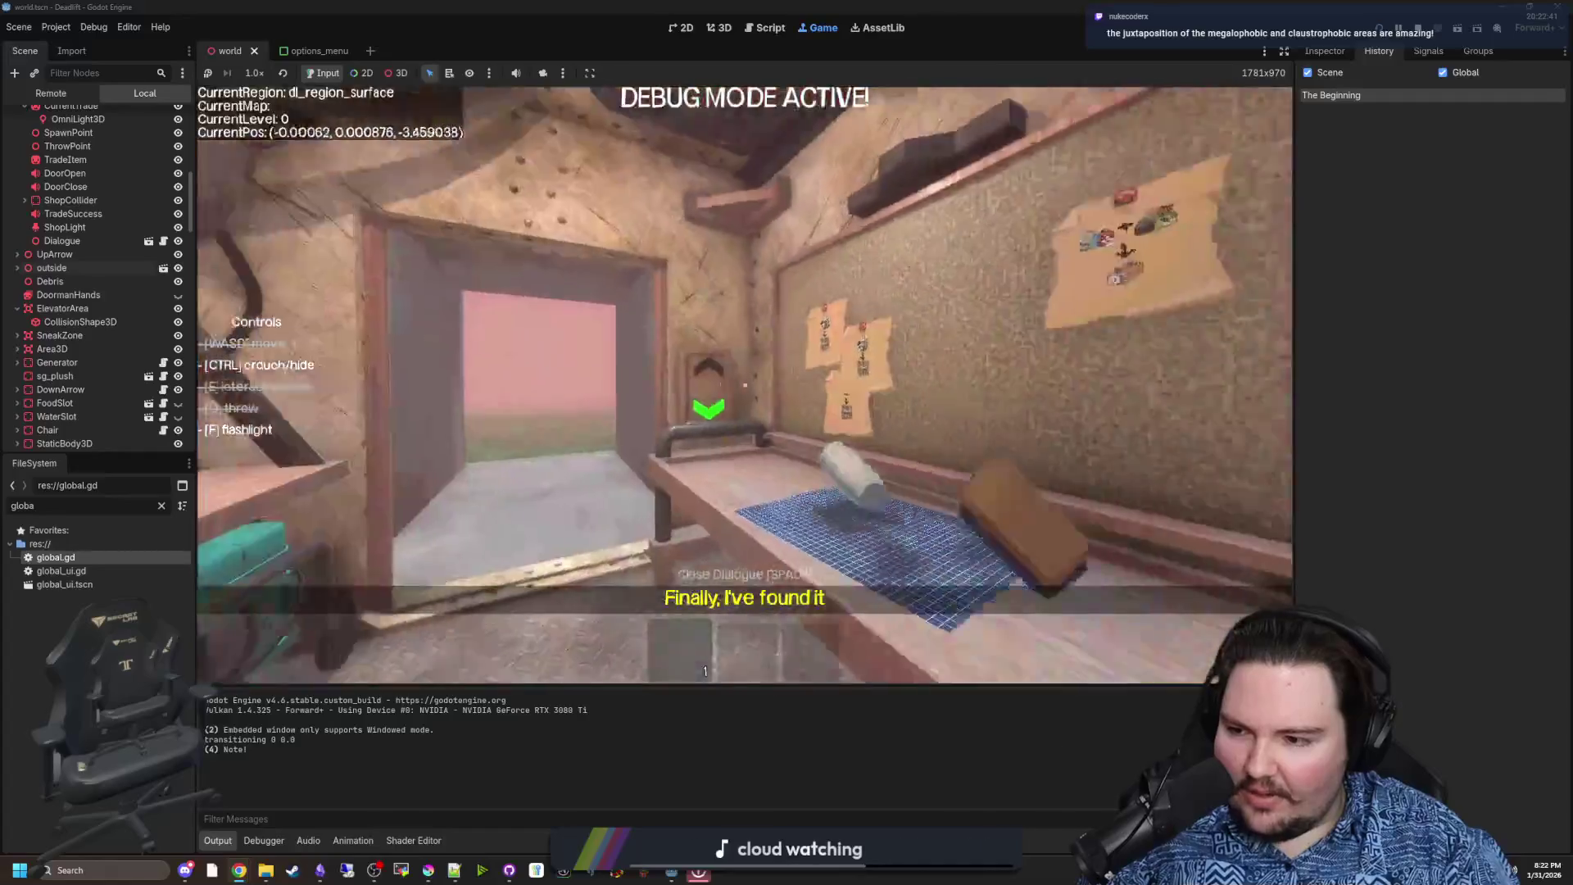
{"action": "type", "text": "w"}
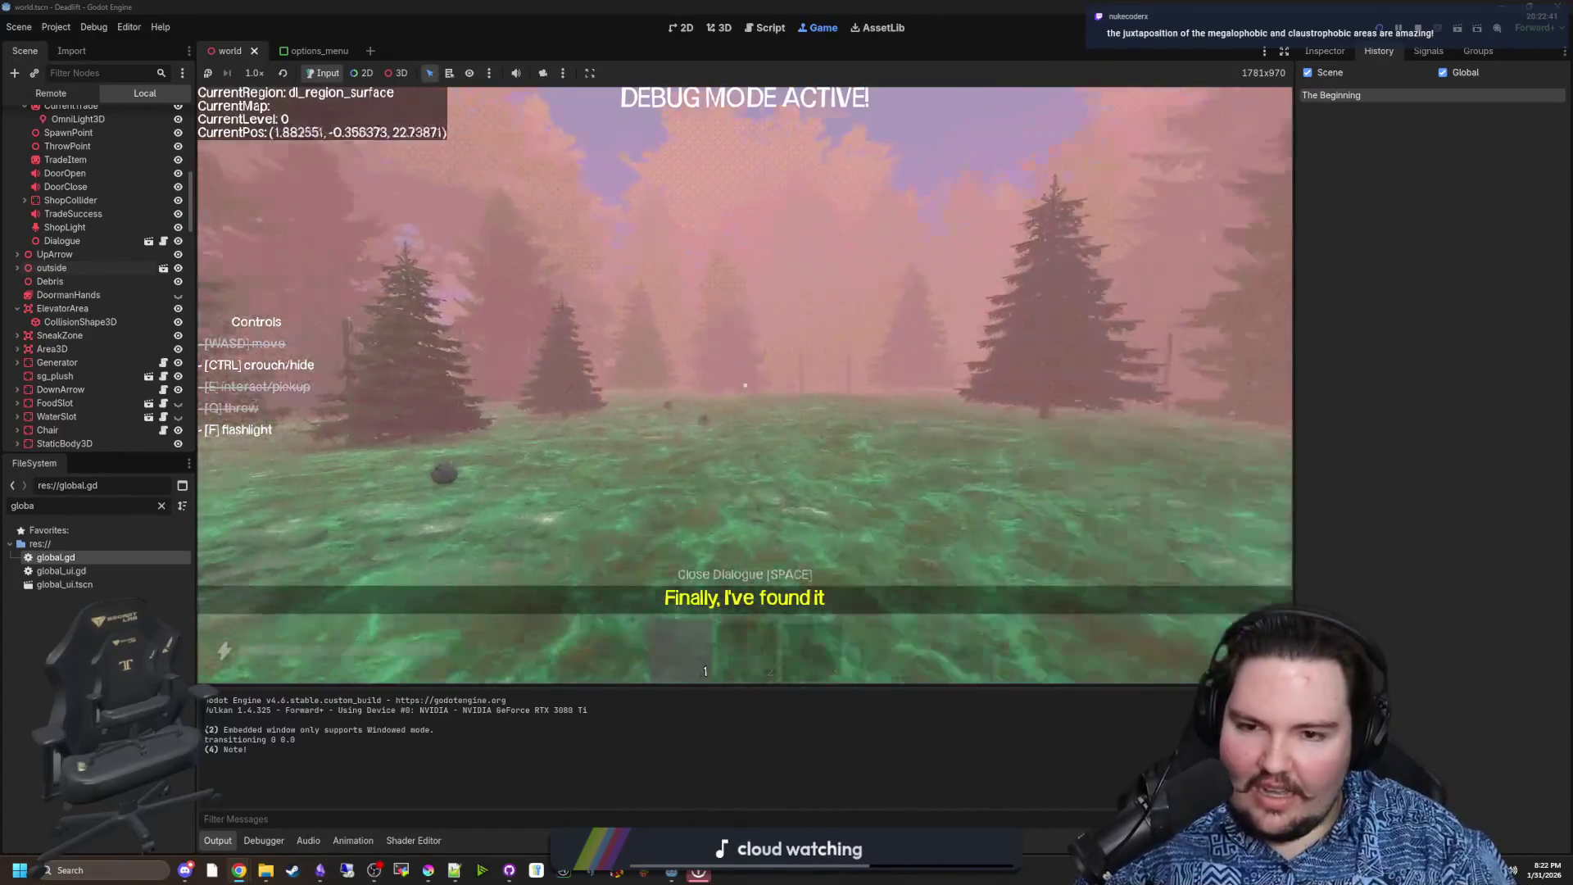
{"action": "type", "text": "w"}
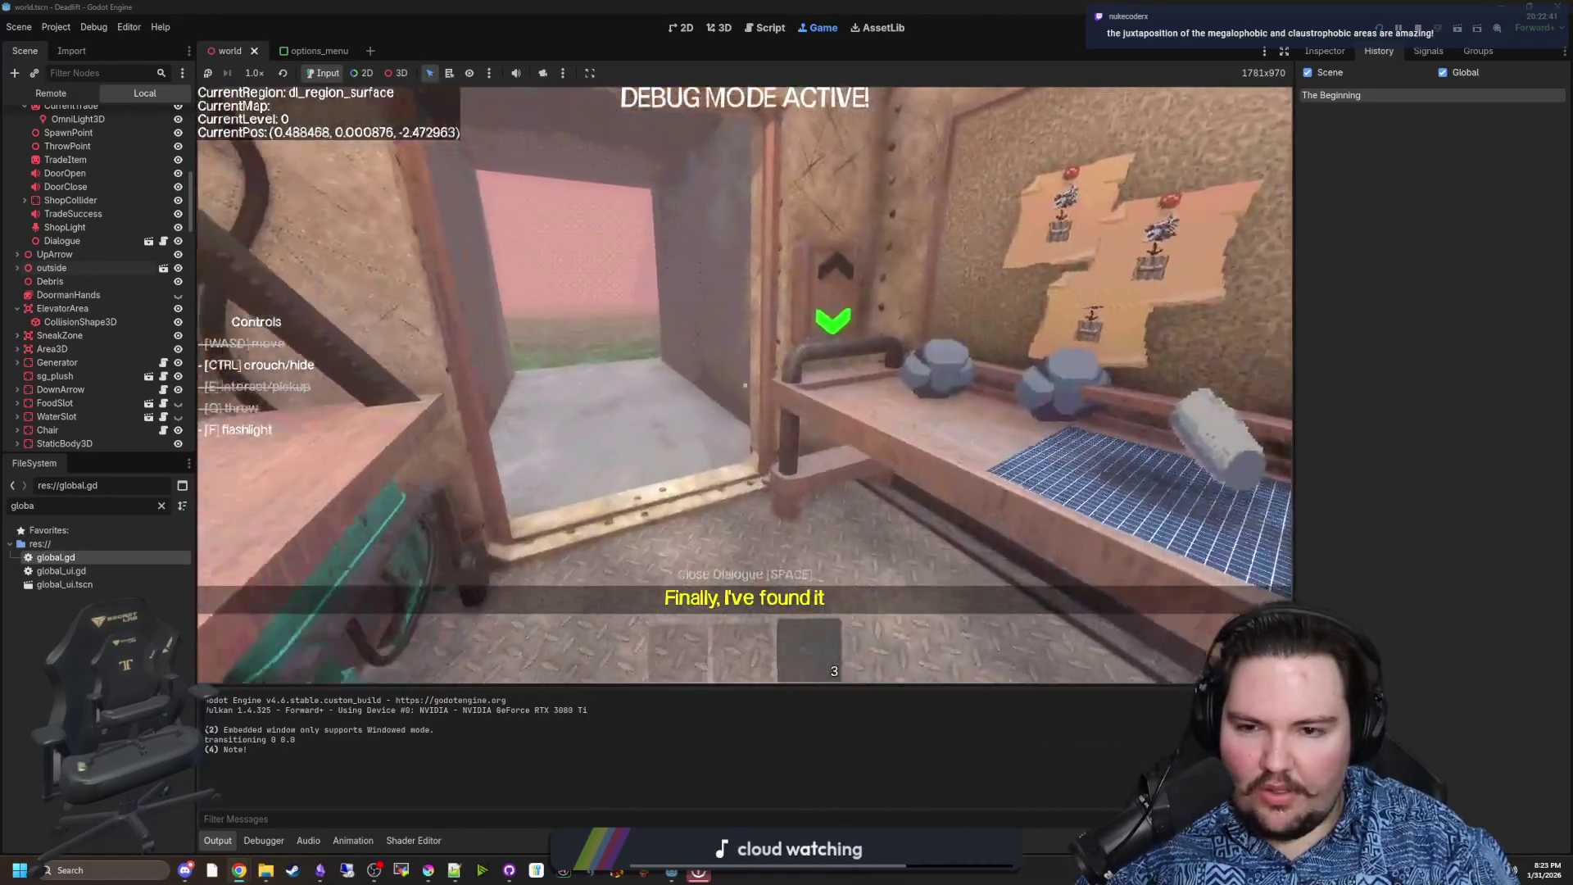
{"action": "key", "text": "e"}
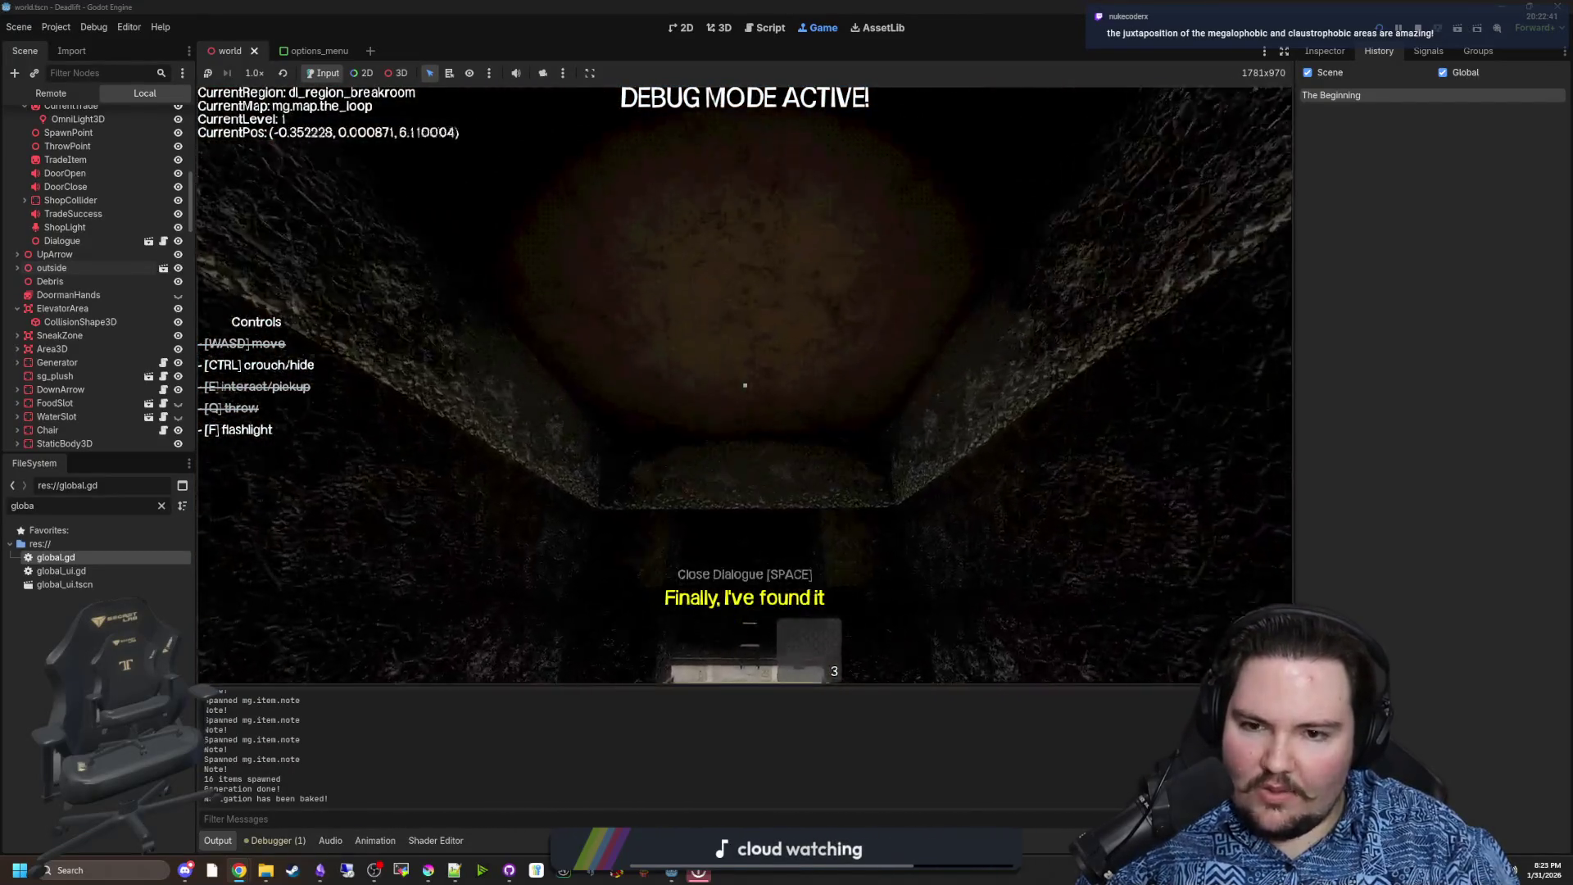
Walk out of the level 1 elevator into the room and back, then pause the game
{"action": "key", "text": "w"}
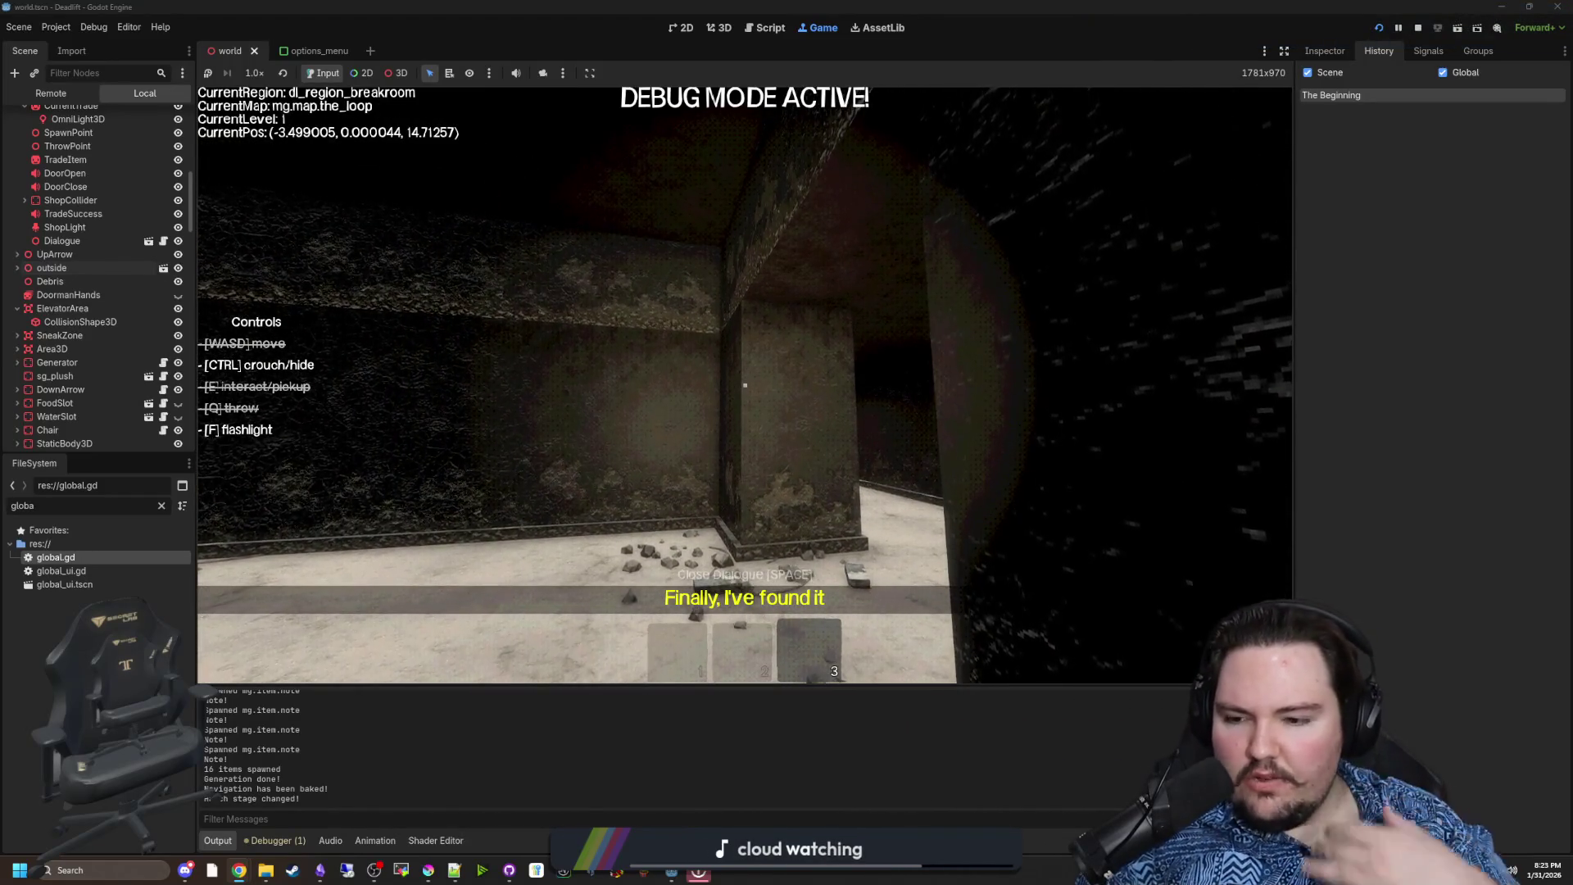
{"action": "key", "text": "w"}
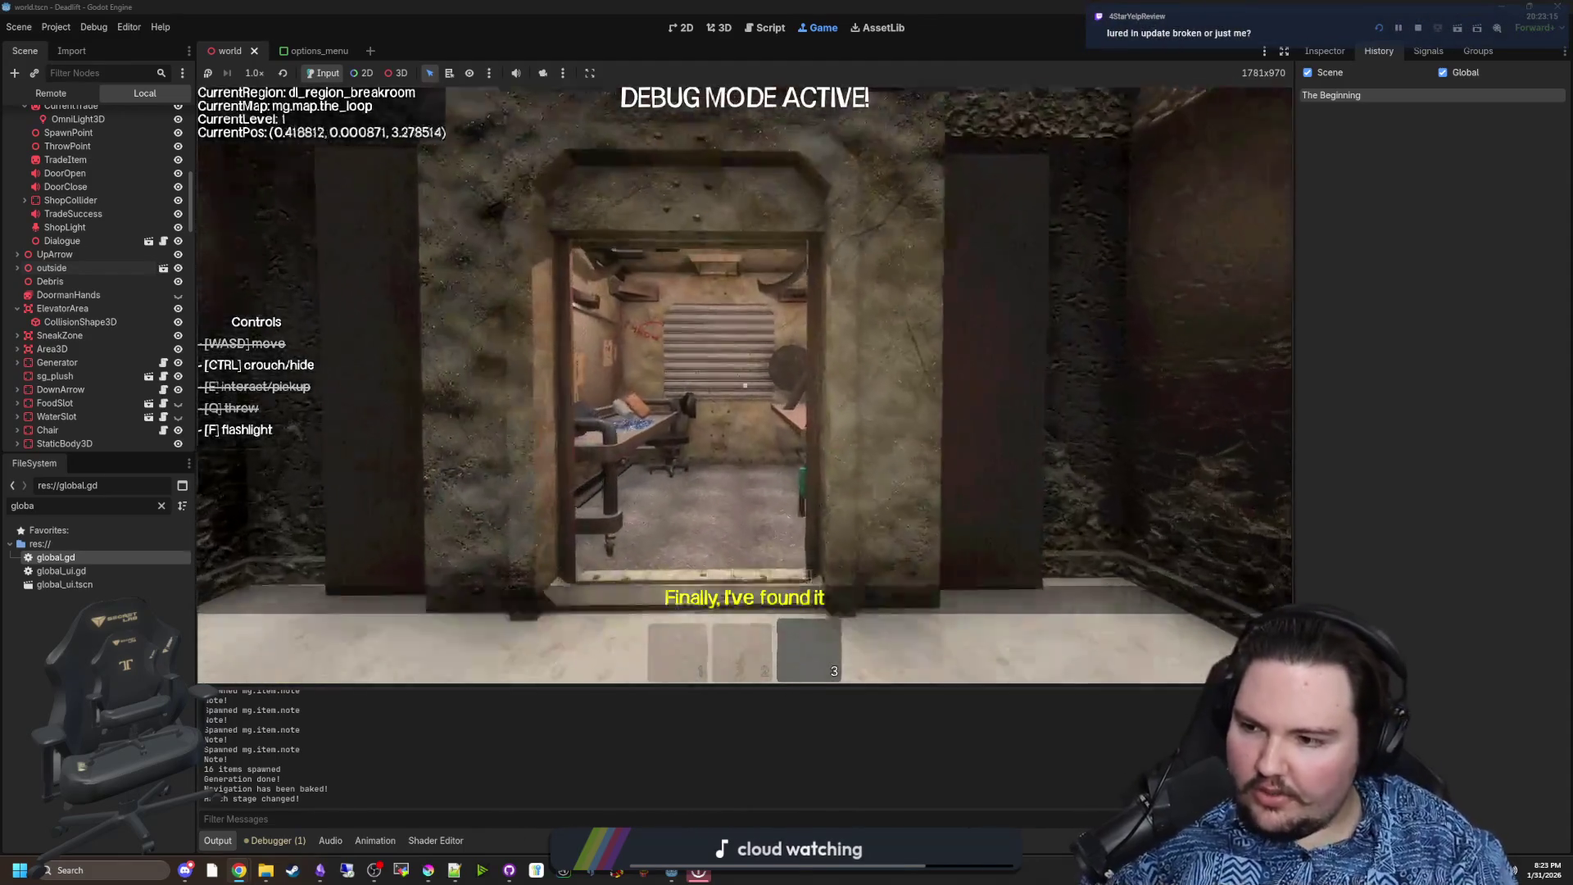
{"action": "key", "text": "Escape"}
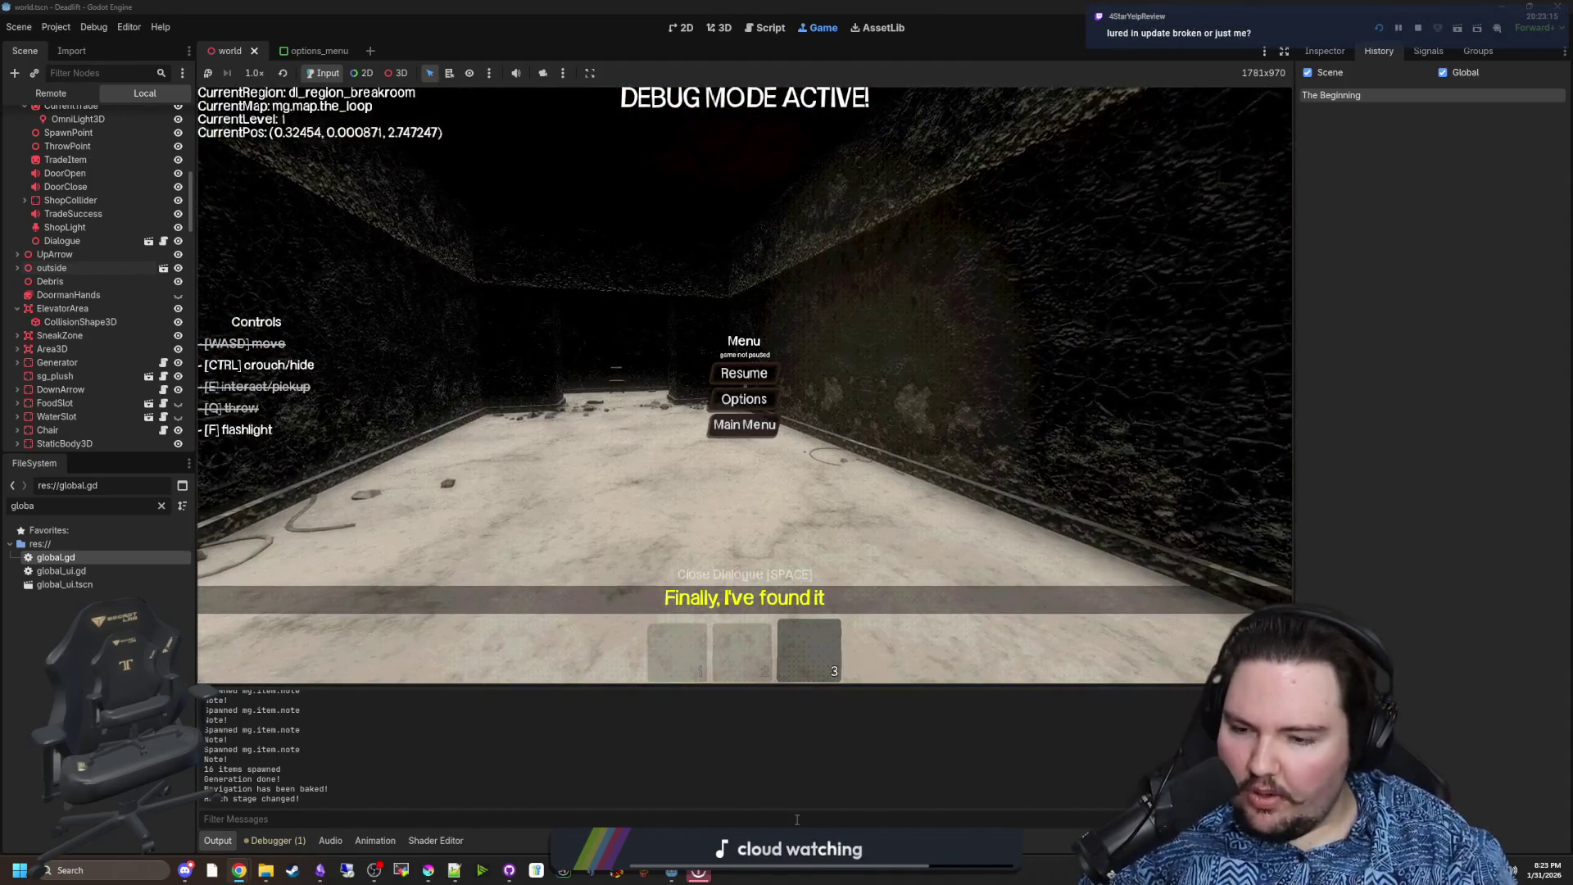
Open the Windows build zip from Builds\Windows in WinRAR, dismissing the license reminder
{"action": "mouse_move", "coordinate": [265, 870]}
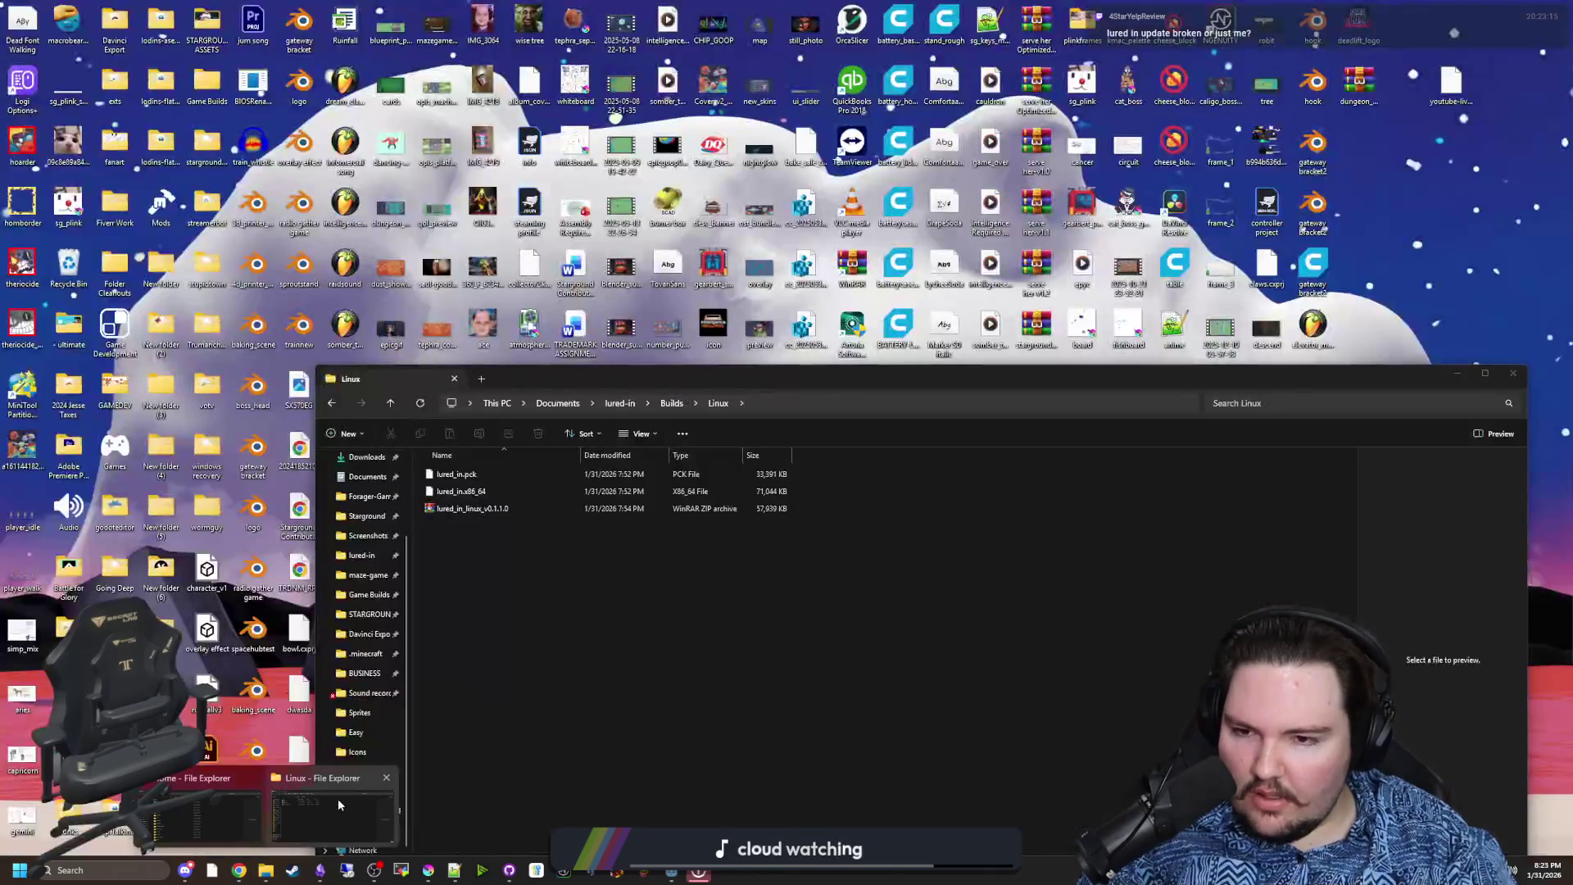
{"action": "left_click", "coordinate": [337, 805]}
{"action": "left_click", "coordinate": [668, 407]}
{"action": "double_click", "coordinate": [464, 490]}
{"action": "left_click", "coordinate": [494, 508]}
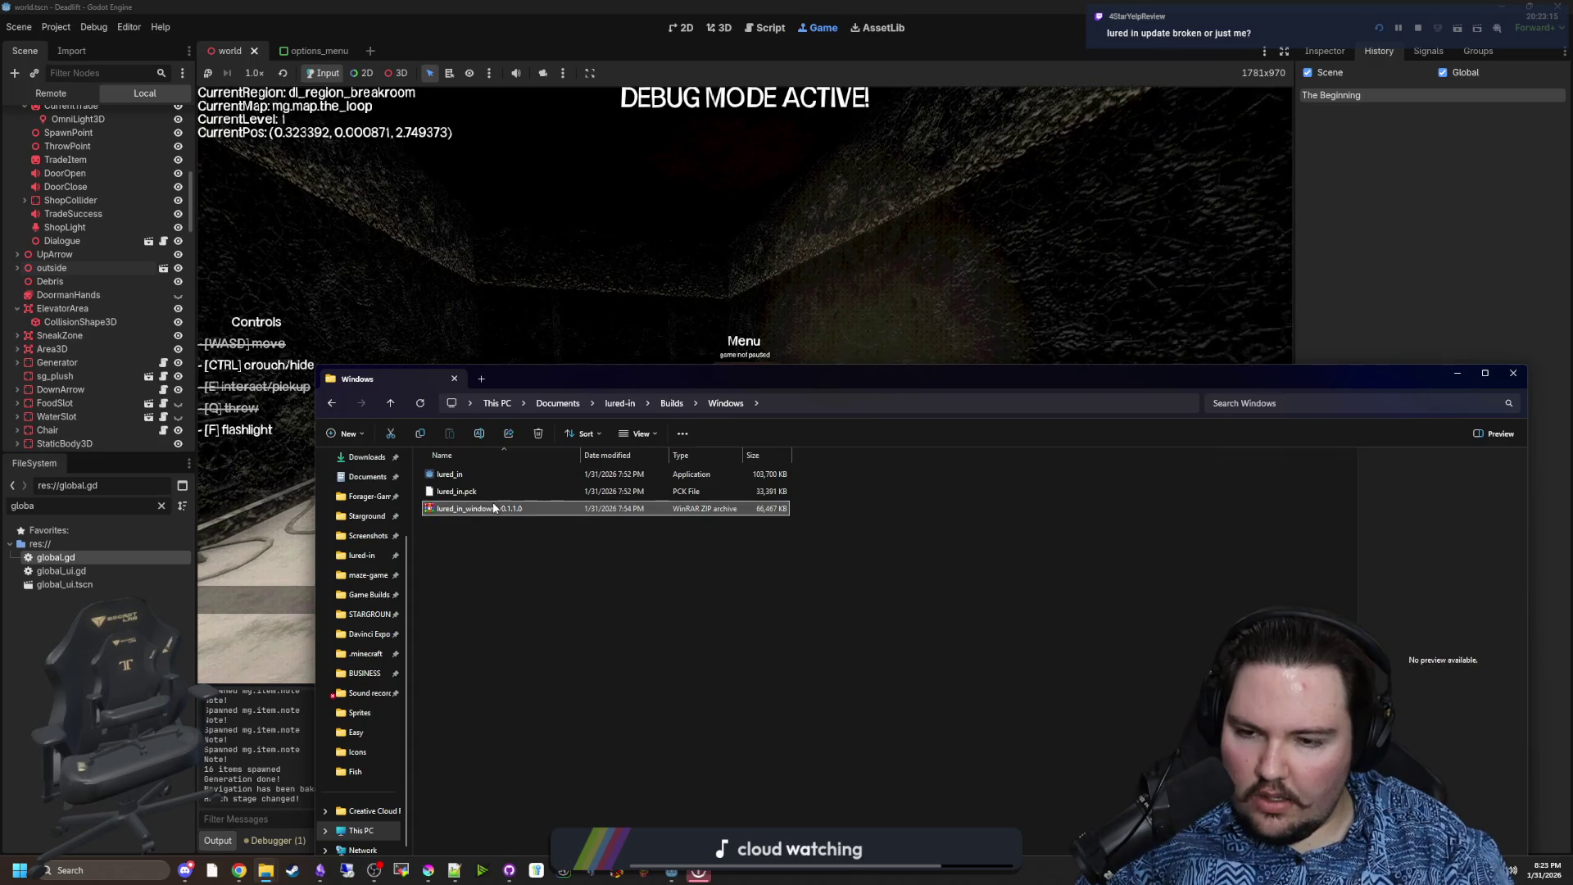
{"action": "double_click", "coordinate": [494, 508]}
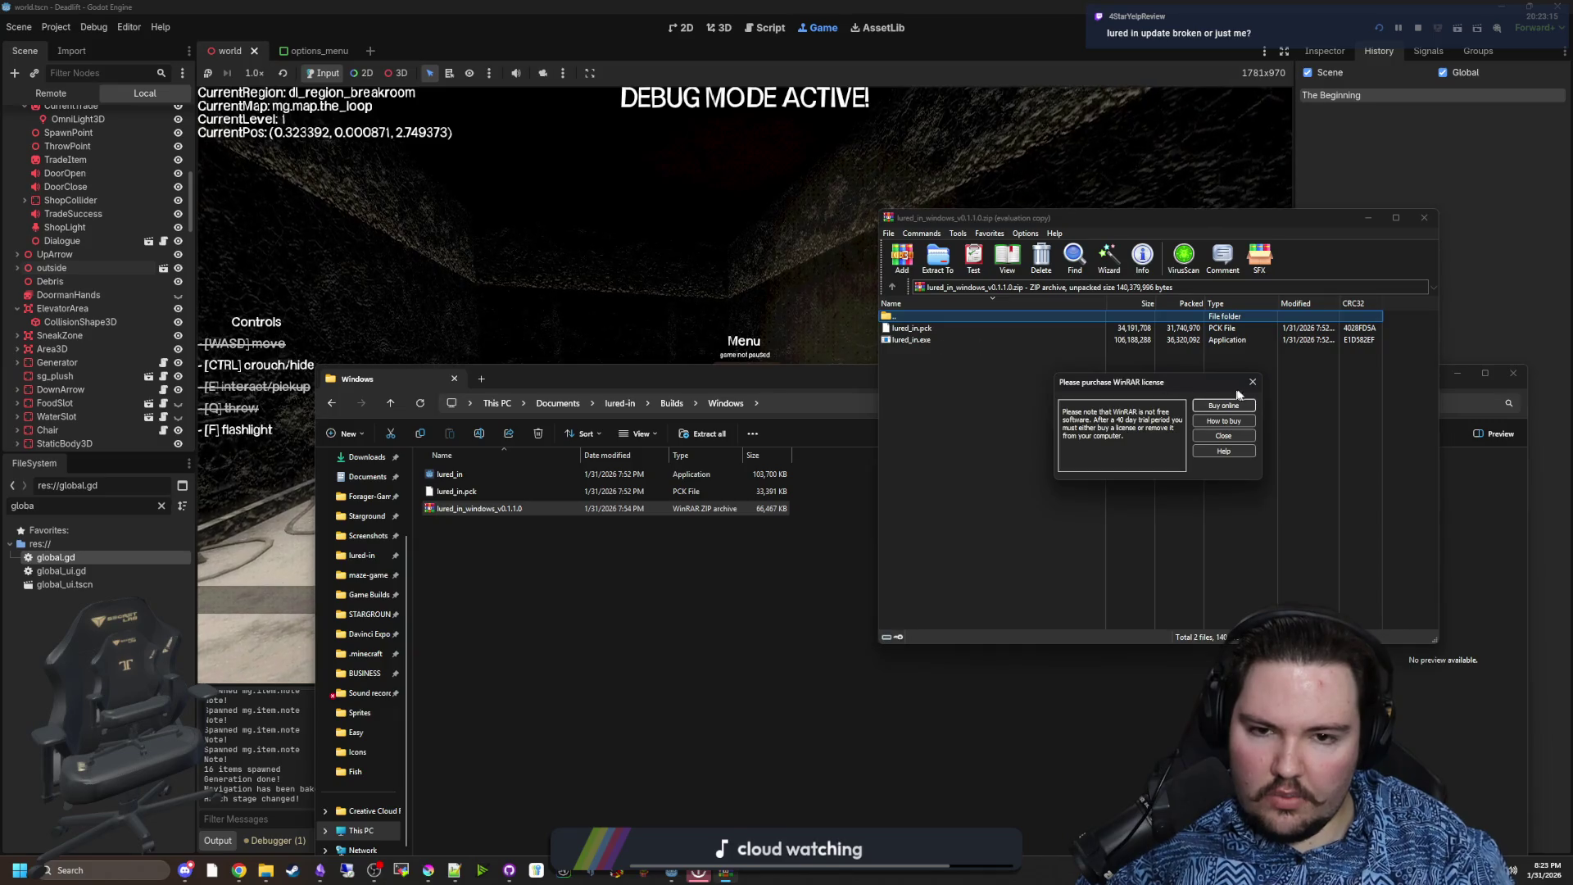
{"action": "left_click", "coordinate": [1252, 382]}
Run lured_in.exe from the zip, dismiss the missing Steam library error, and close WinRAR
{"action": "double_click", "coordinate": [905, 341]}
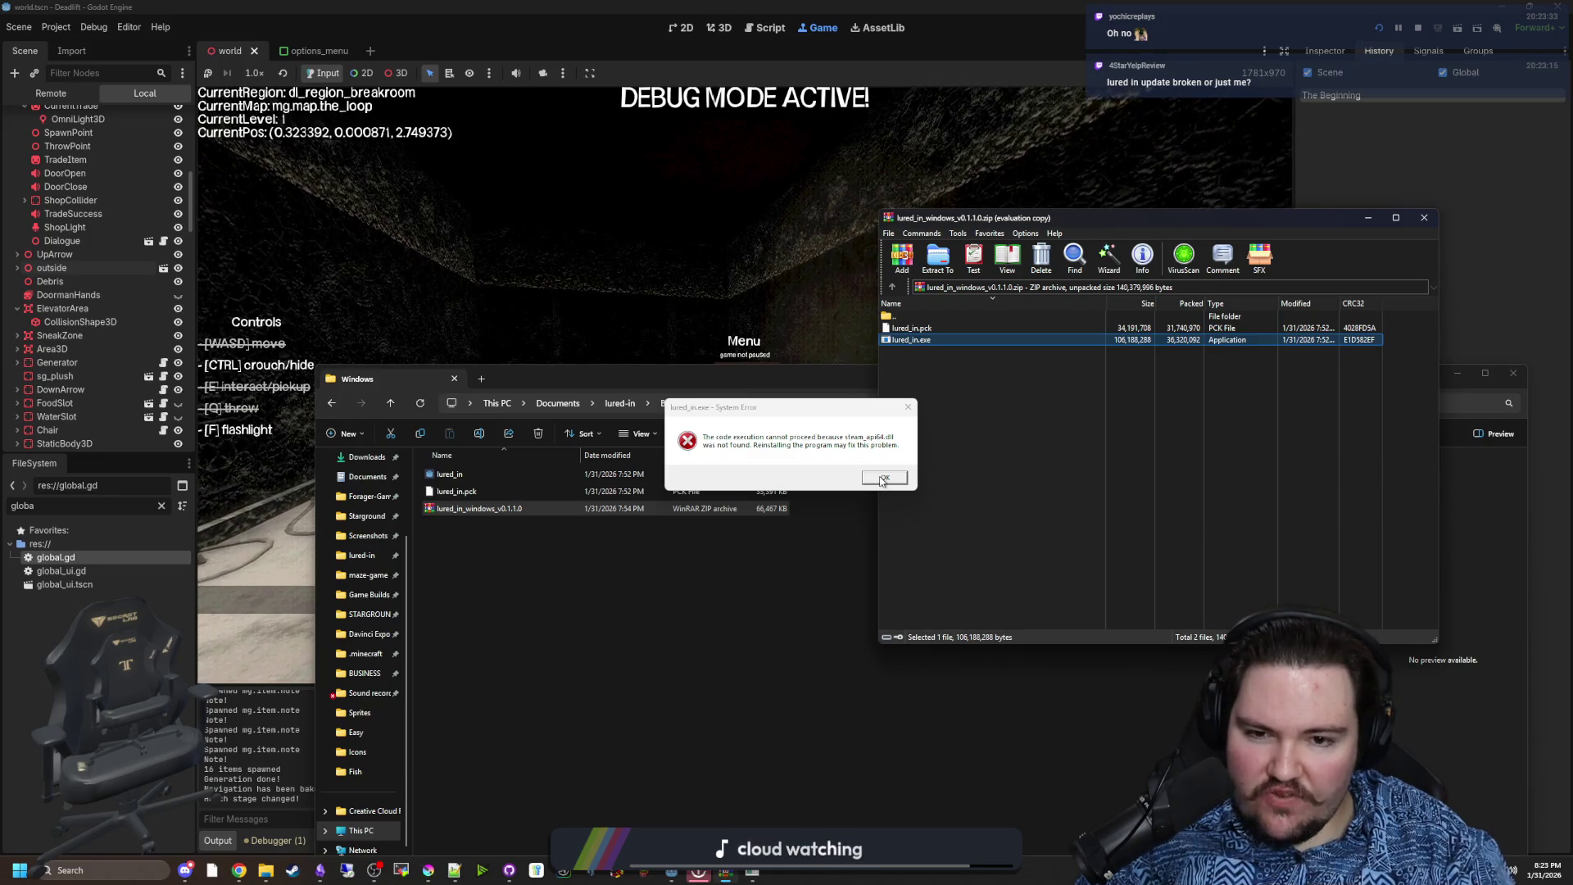
{"action": "left_click", "coordinate": [881, 479]}
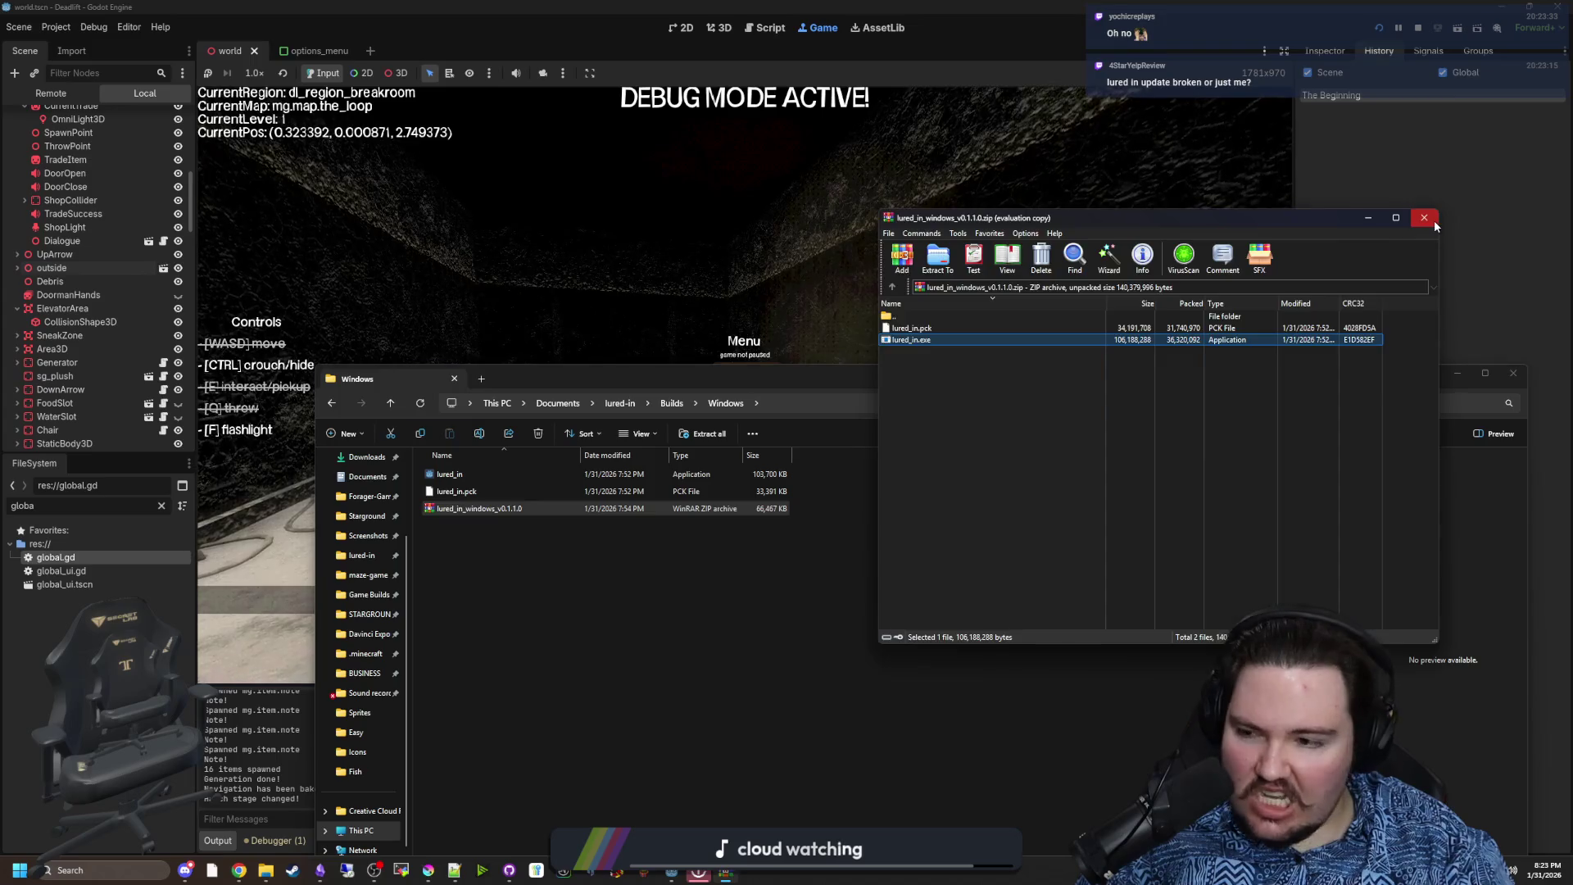
{"action": "left_click", "coordinate": [1426, 218]}
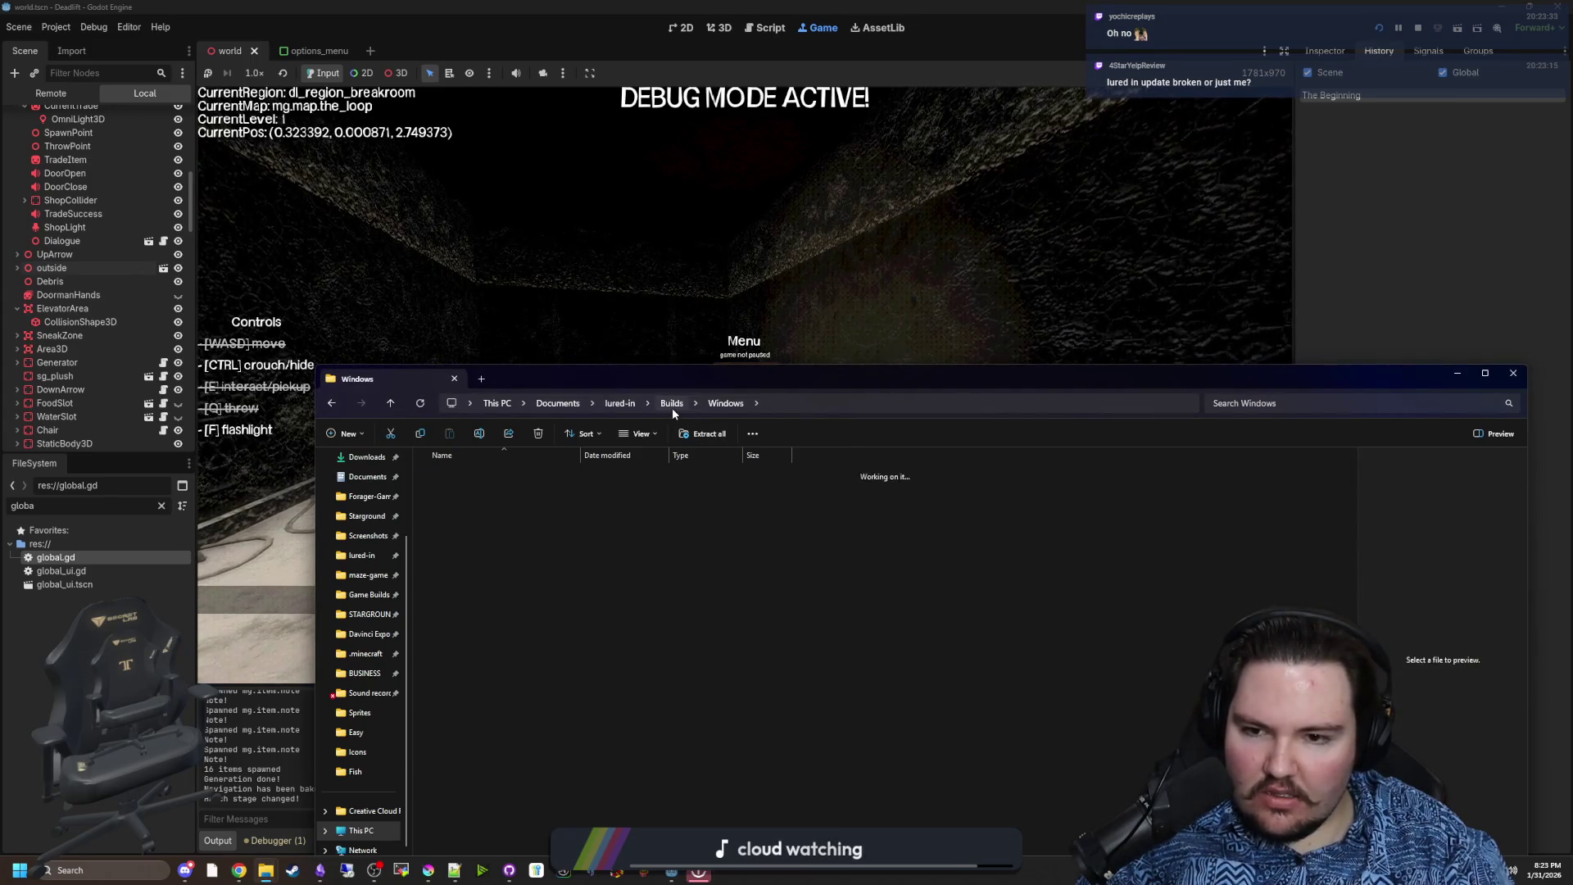
Copy libsteam_api.so and steam_api64.dll from Desktop\godoteditor
{"action": "left_click", "coordinate": [621, 403]}
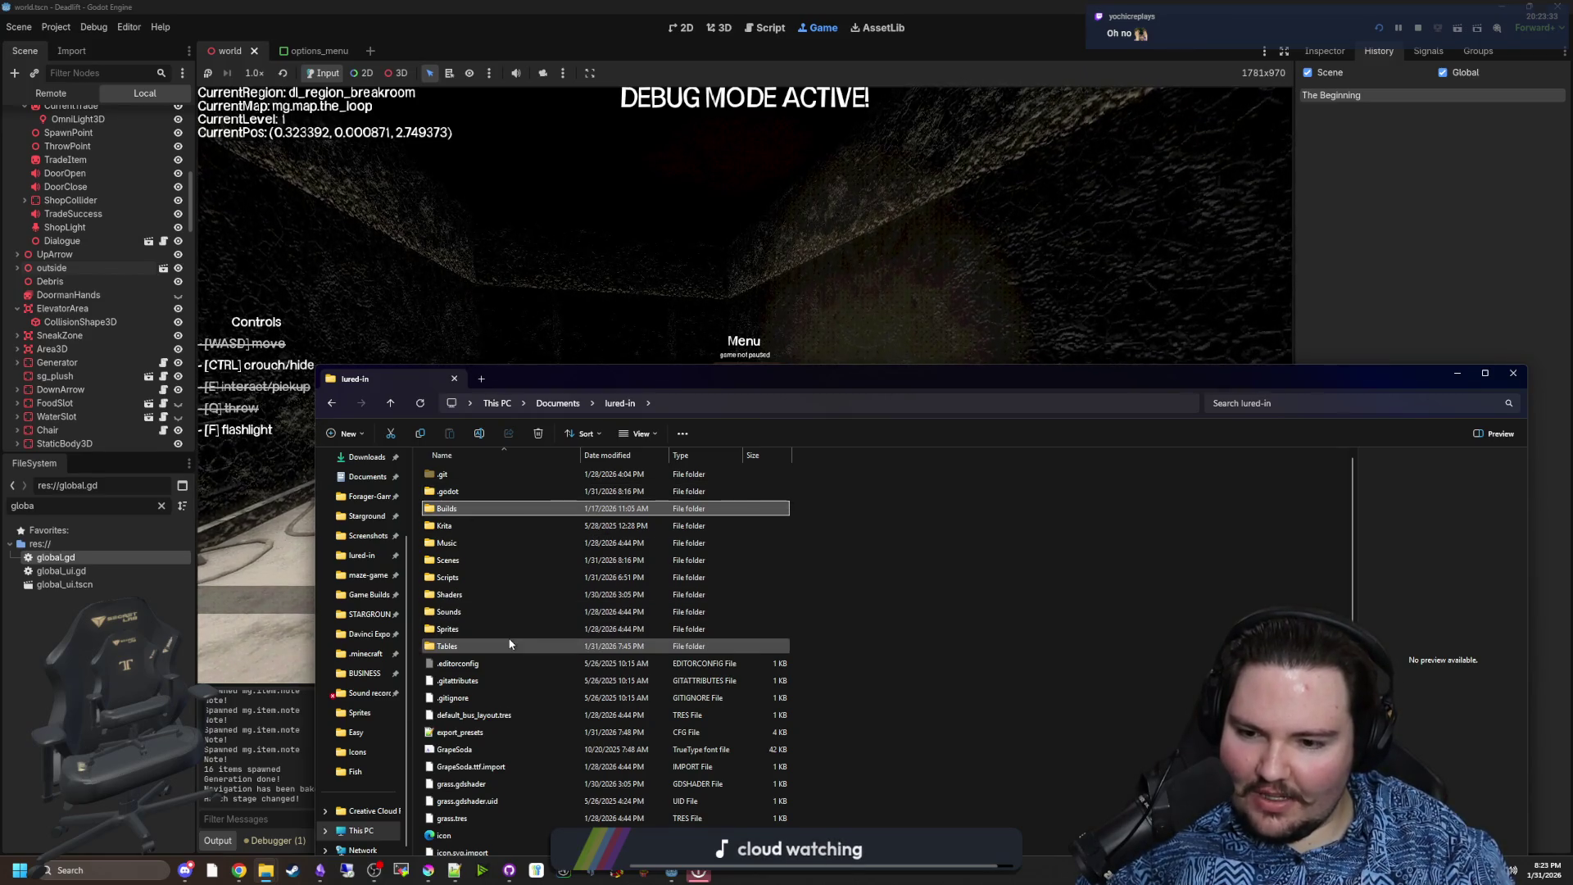
{"action": "mouse_move", "coordinate": [646, 378]}
{"action": "left_mouse_down"}
{"action": "mouse_move", "coordinate": [688, 231]}
{"action": "mouse_move", "coordinate": [677, 210]}
{"action": "left_mouse_up"}
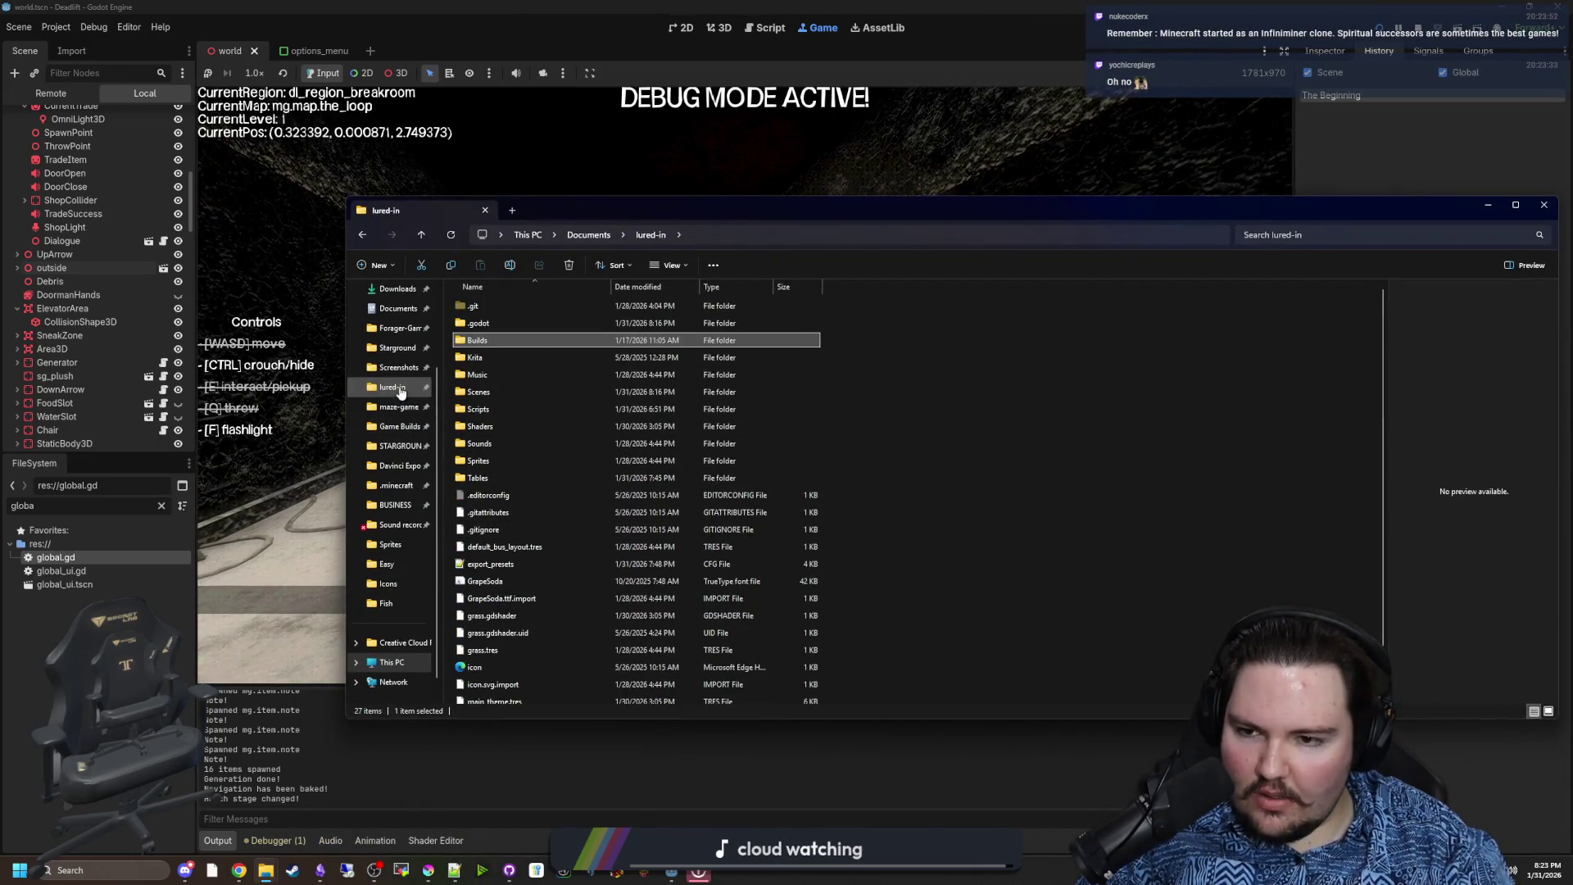
{"action": "scroll", "coordinate": [400, 524], "scroll_direction": "up", "scroll_amount": 2}
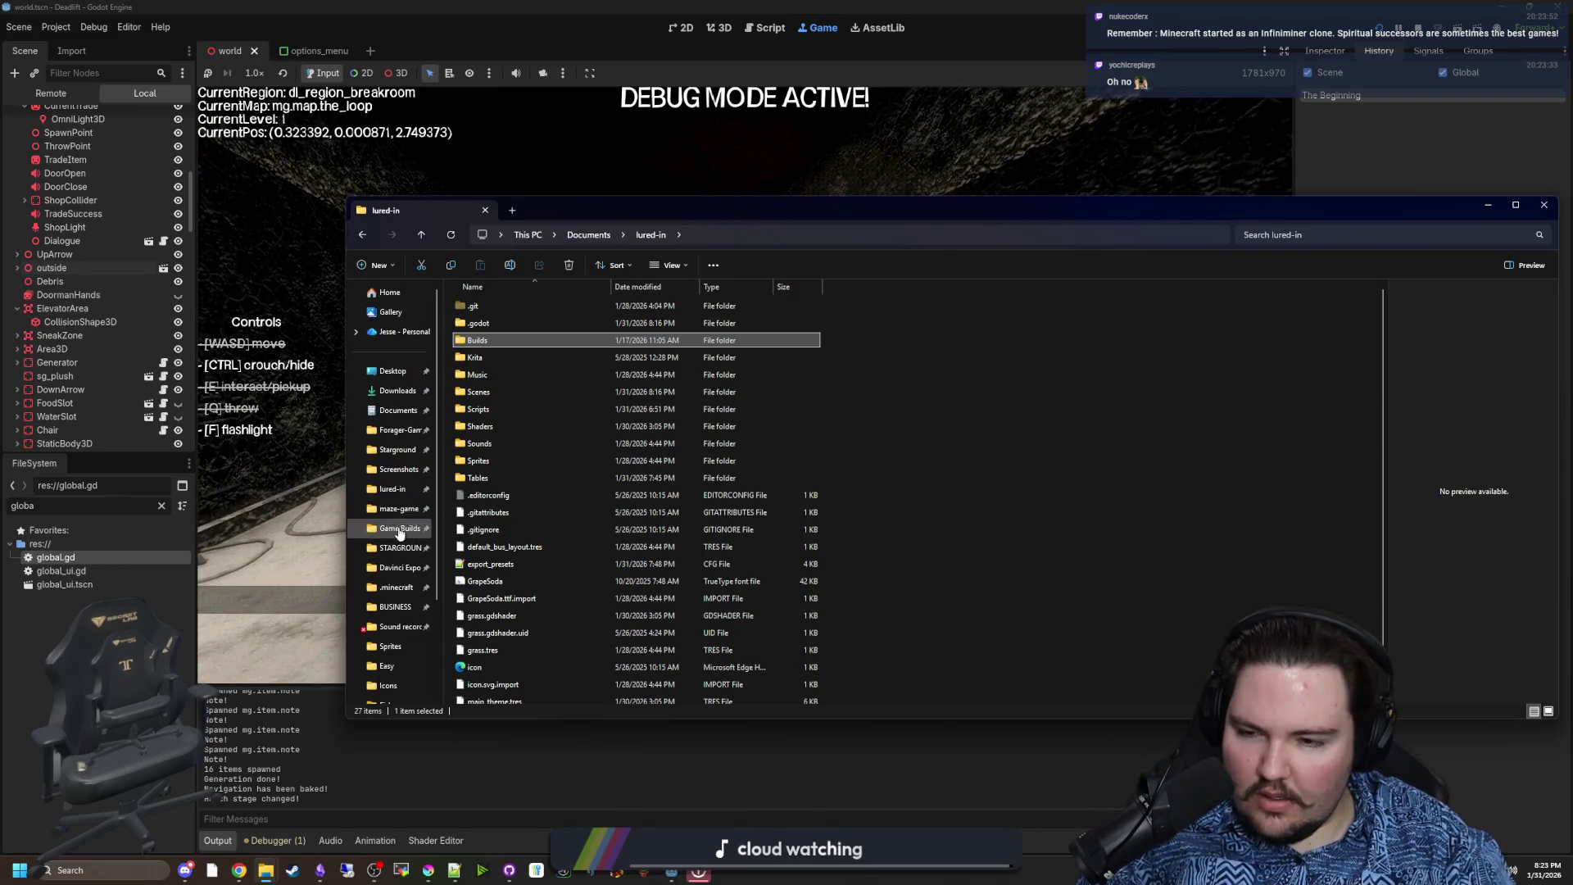
{"action": "left_click", "coordinate": [393, 371]}
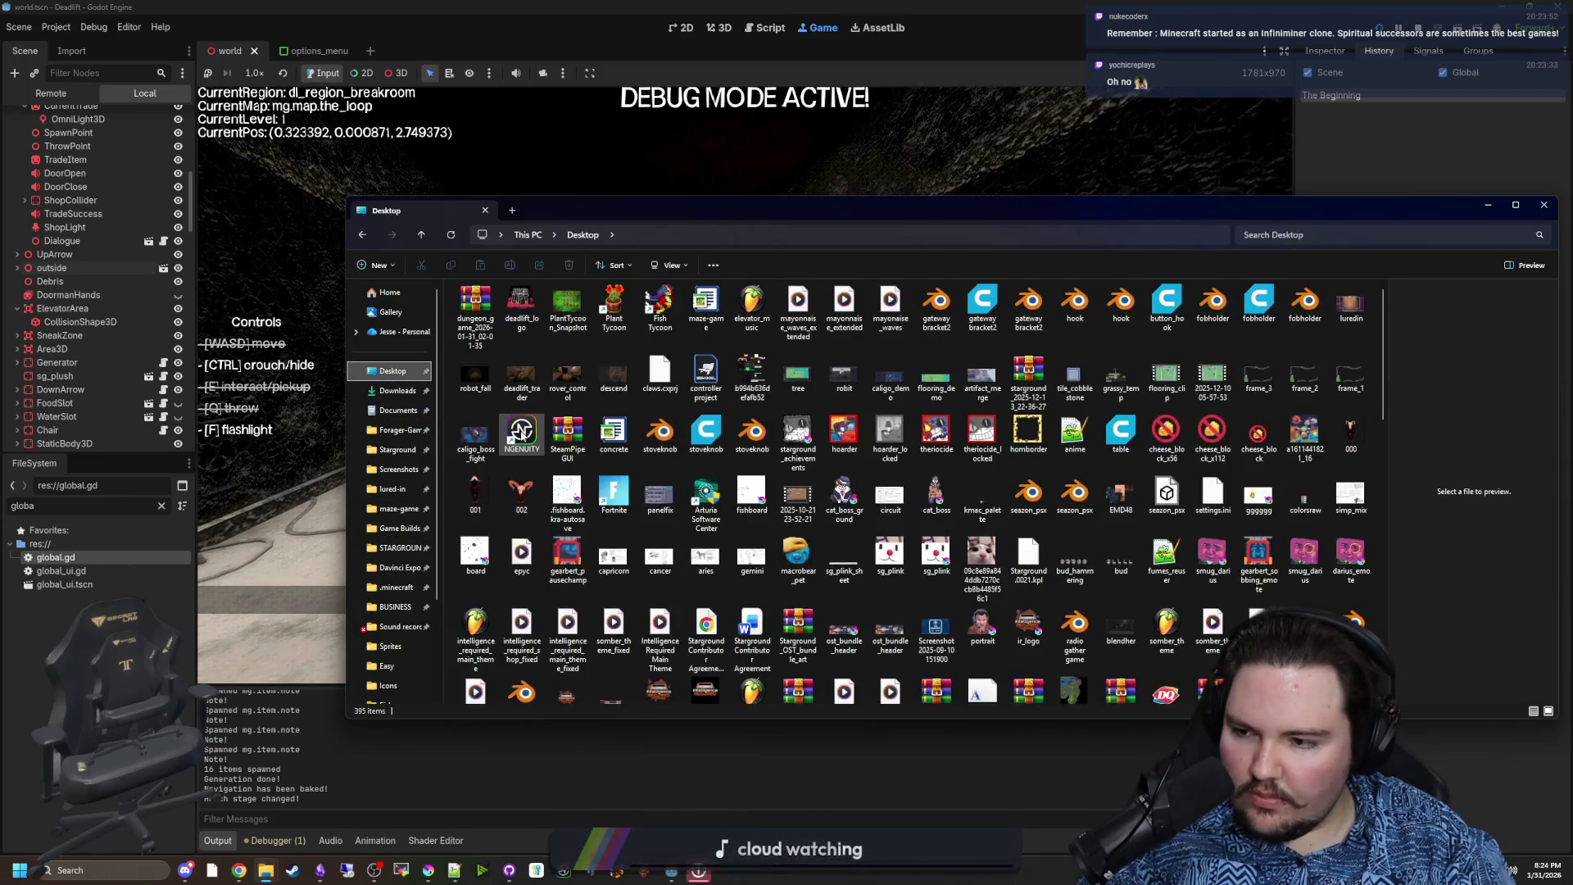
{"action": "scroll", "coordinate": [608, 422], "scroll_direction": "down", "scroll_amount": 15}
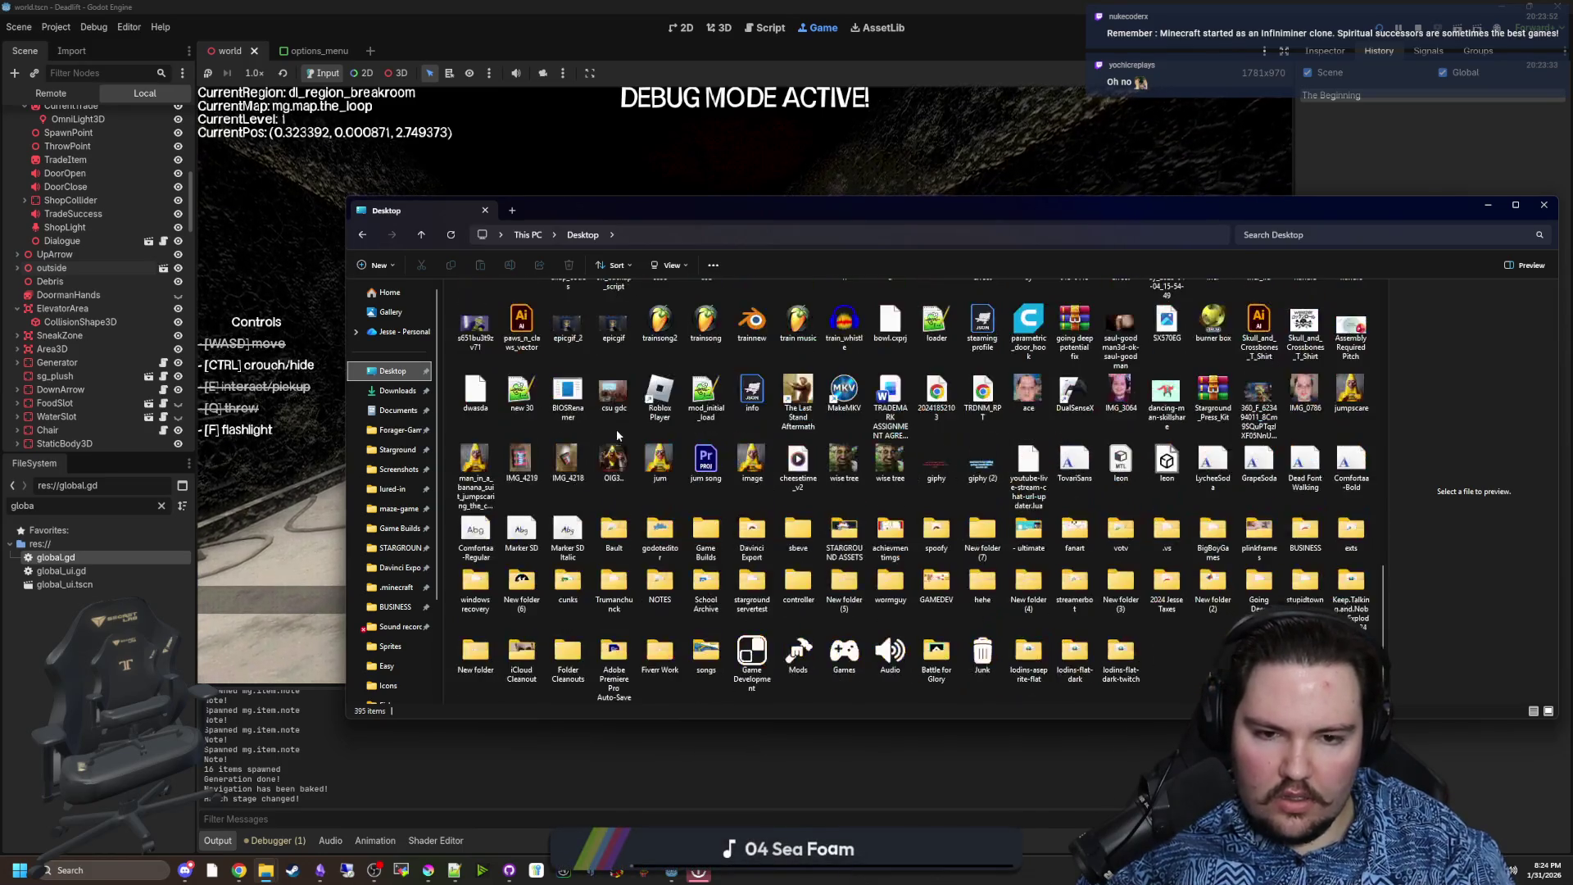
{"action": "double_click", "coordinate": [656, 542]}
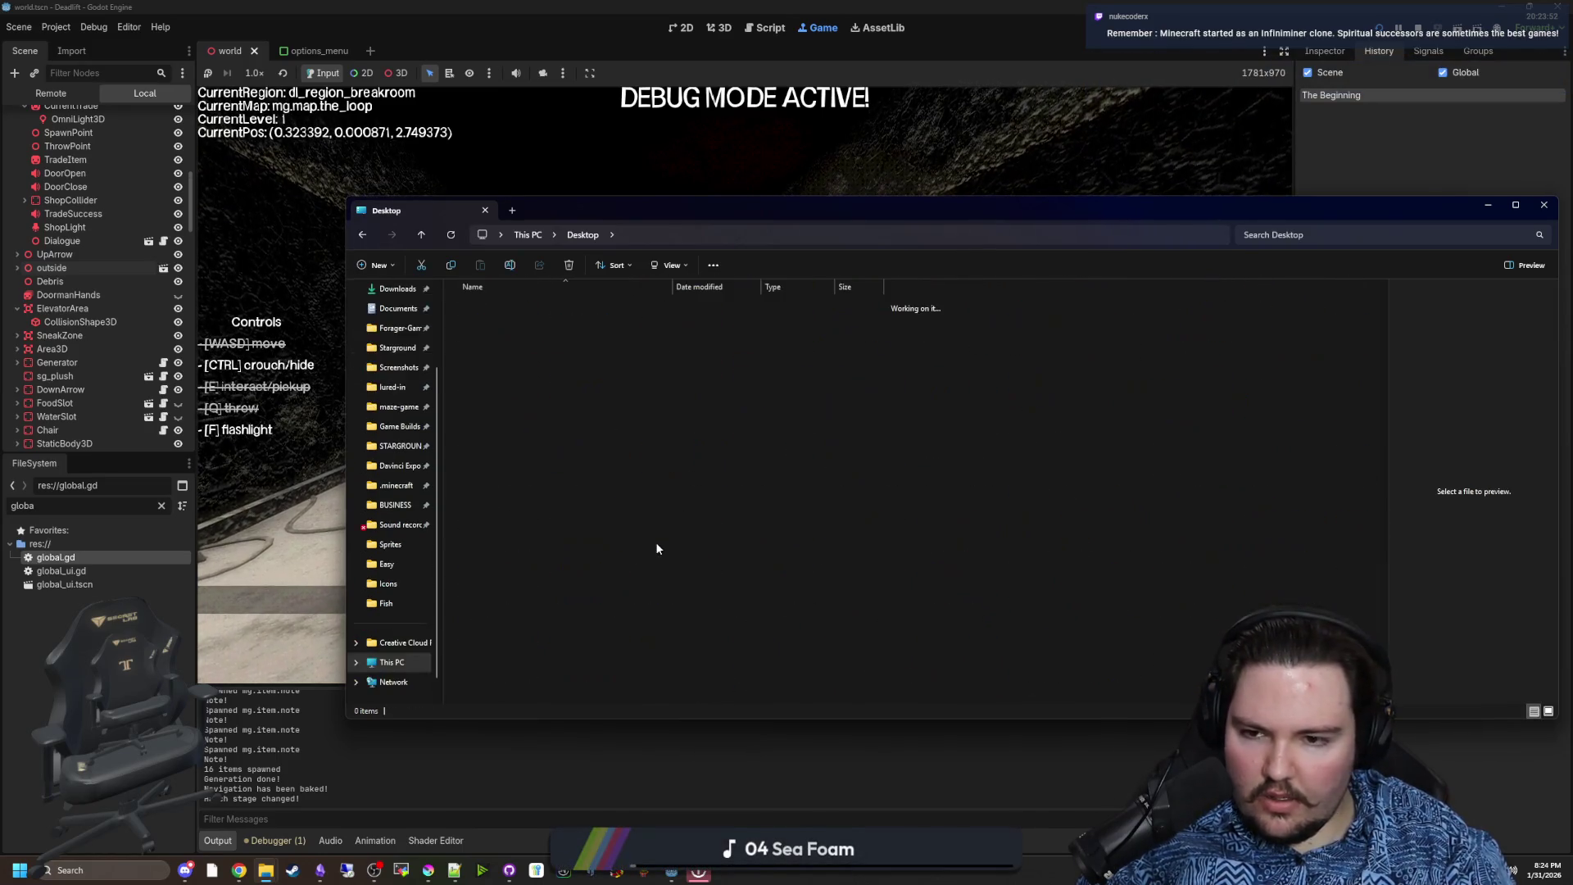
{"action": "left_click", "coordinate": [500, 375]}
{"action": "left_click", "coordinate": [524, 463], "text": "ctrl"}
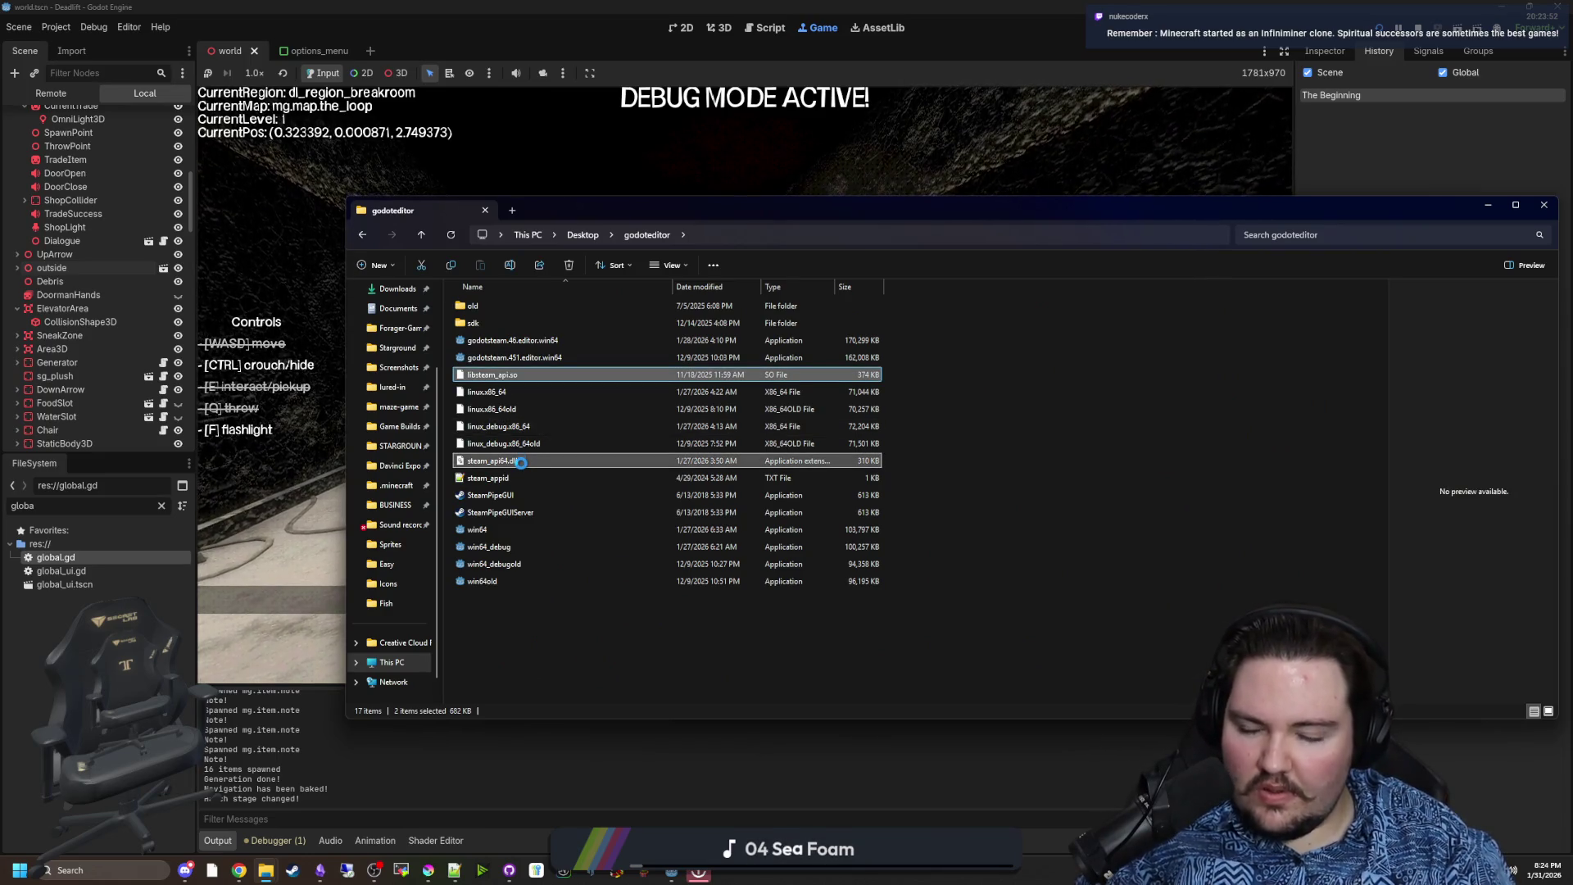
{"action": "right_click", "coordinate": [522, 463]}
{"action": "left_click", "coordinate": [556, 636]}
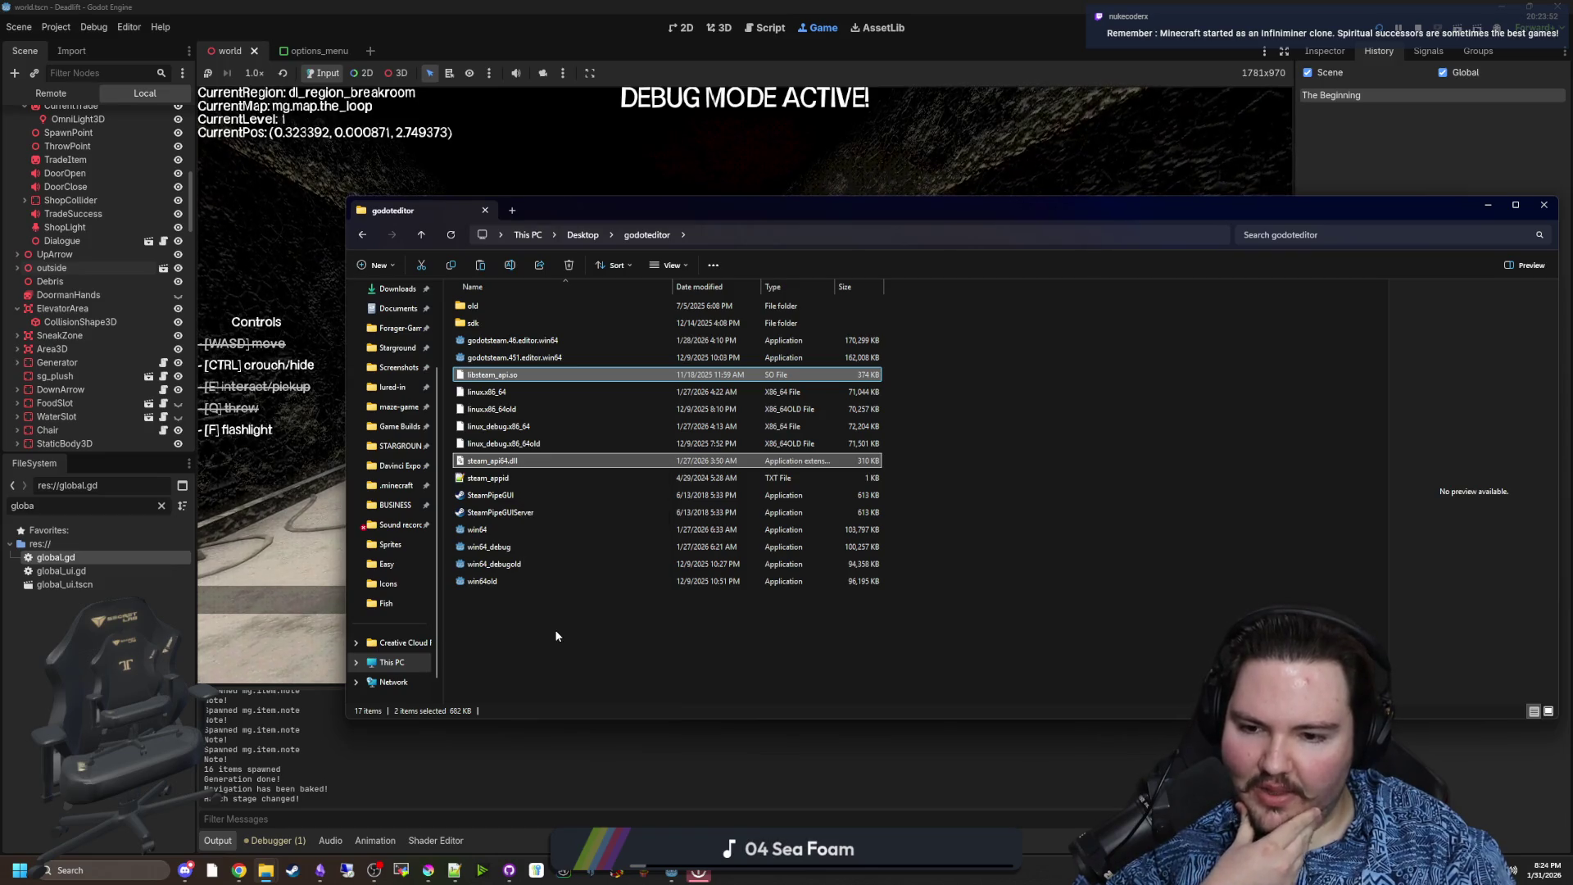
Paste the two Steam libraries into the lured-in Builds\Windows folder
{"action": "left_click", "coordinate": [549, 633]}
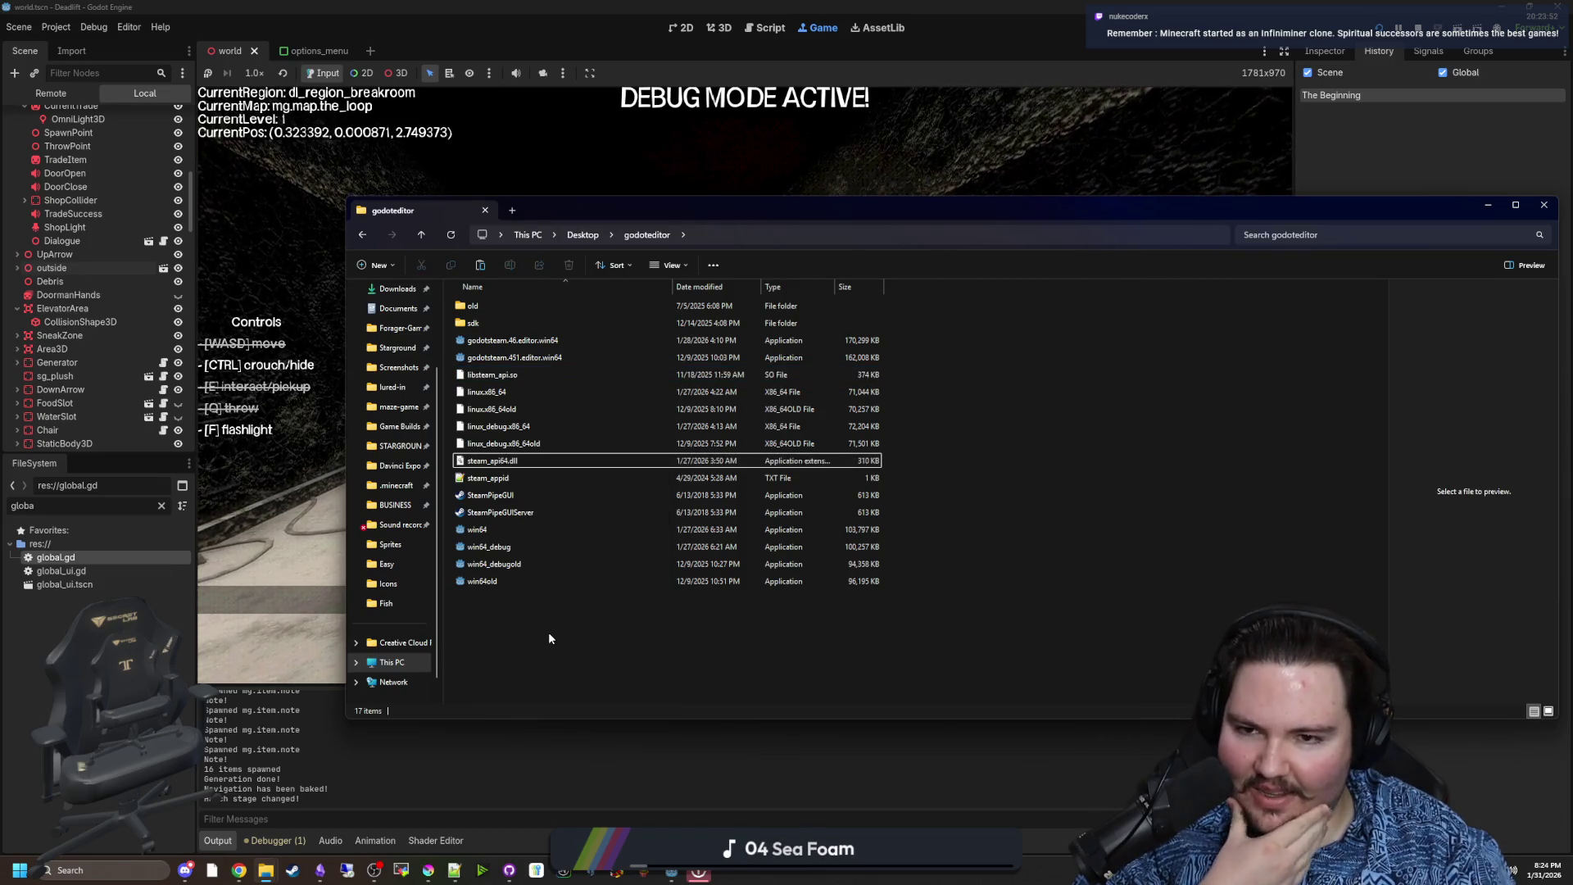
{"action": "left_click", "coordinate": [386, 390]}
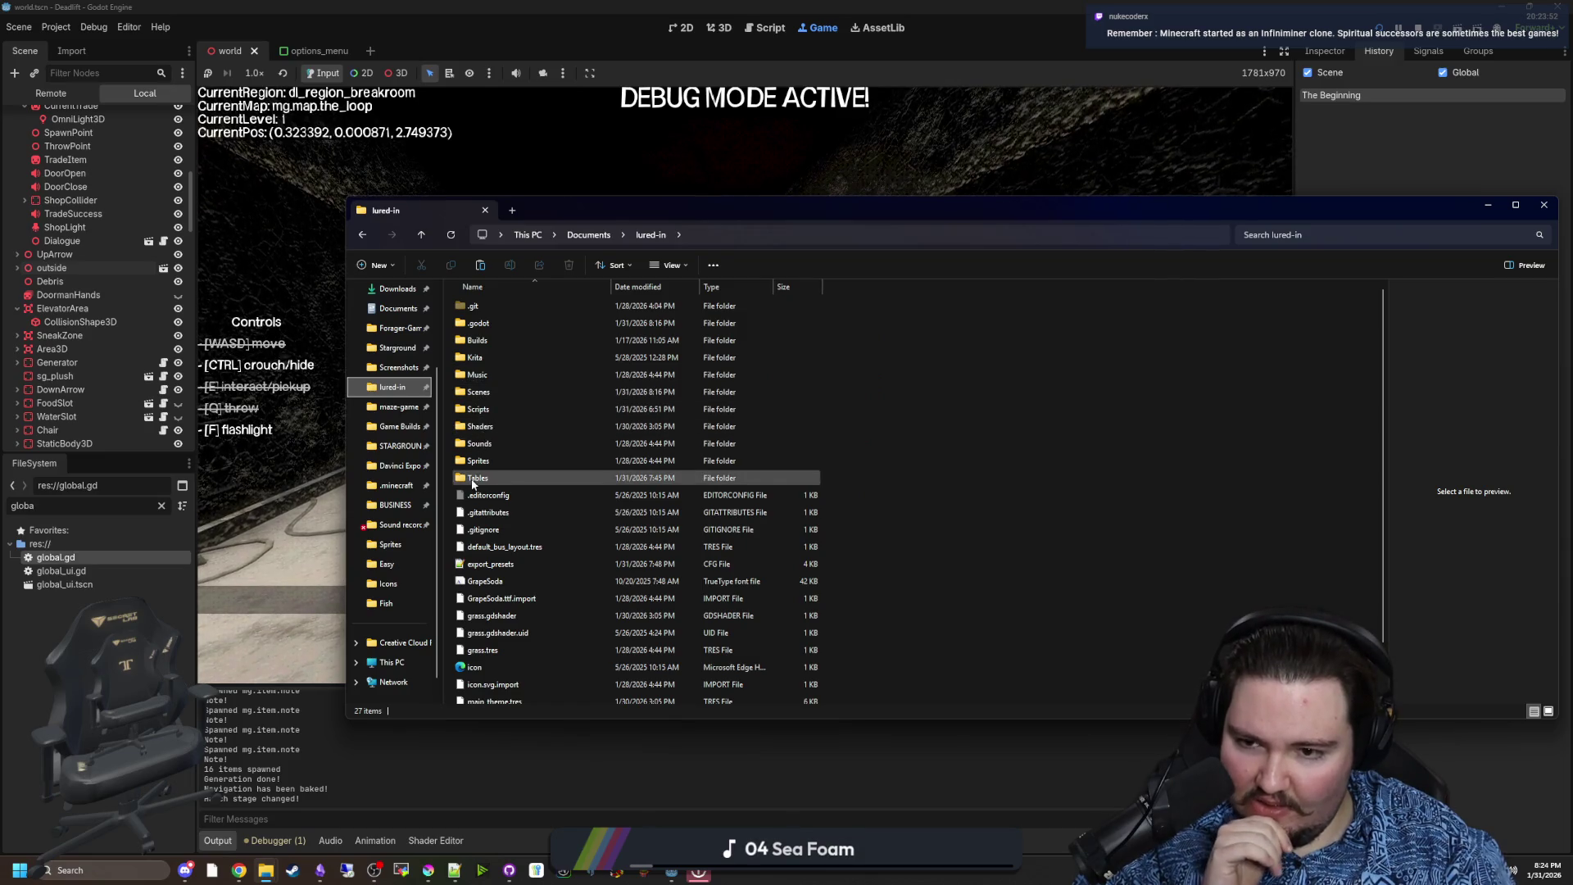
{"action": "double_click", "coordinate": [492, 340]}
{"action": "double_click", "coordinate": [498, 327]}
{"action": "right_click", "coordinate": [516, 436]}
{"action": "left_click", "coordinate": [550, 533]}
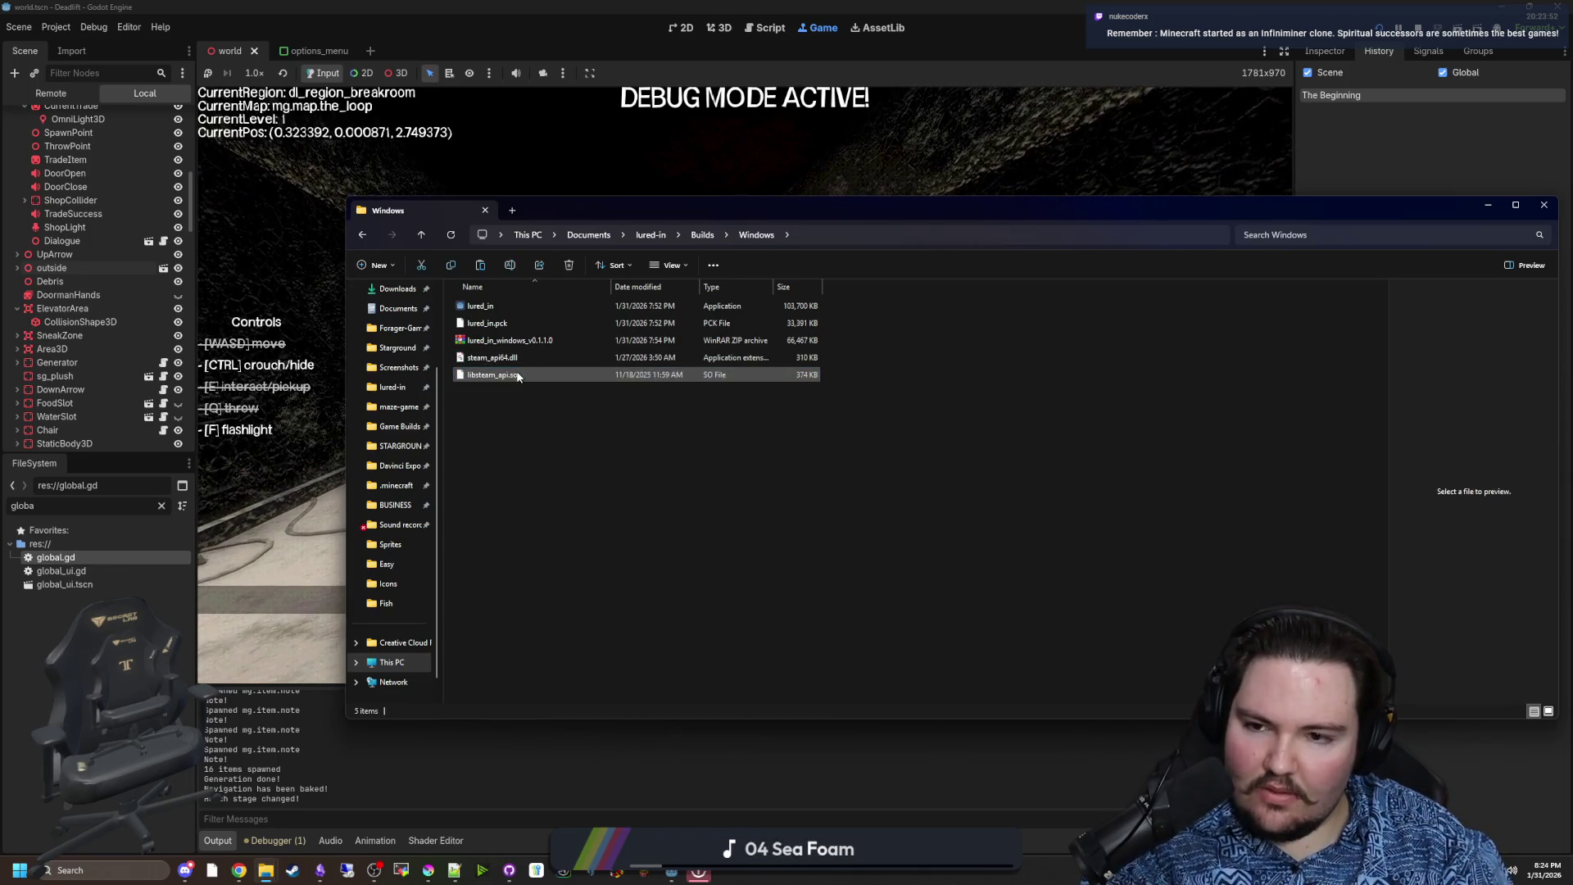
Paste the Steam libraries into Builds\Linux and delete the Windows-only steam_api64.dll there
{"action": "left_click", "coordinate": [703, 235]}
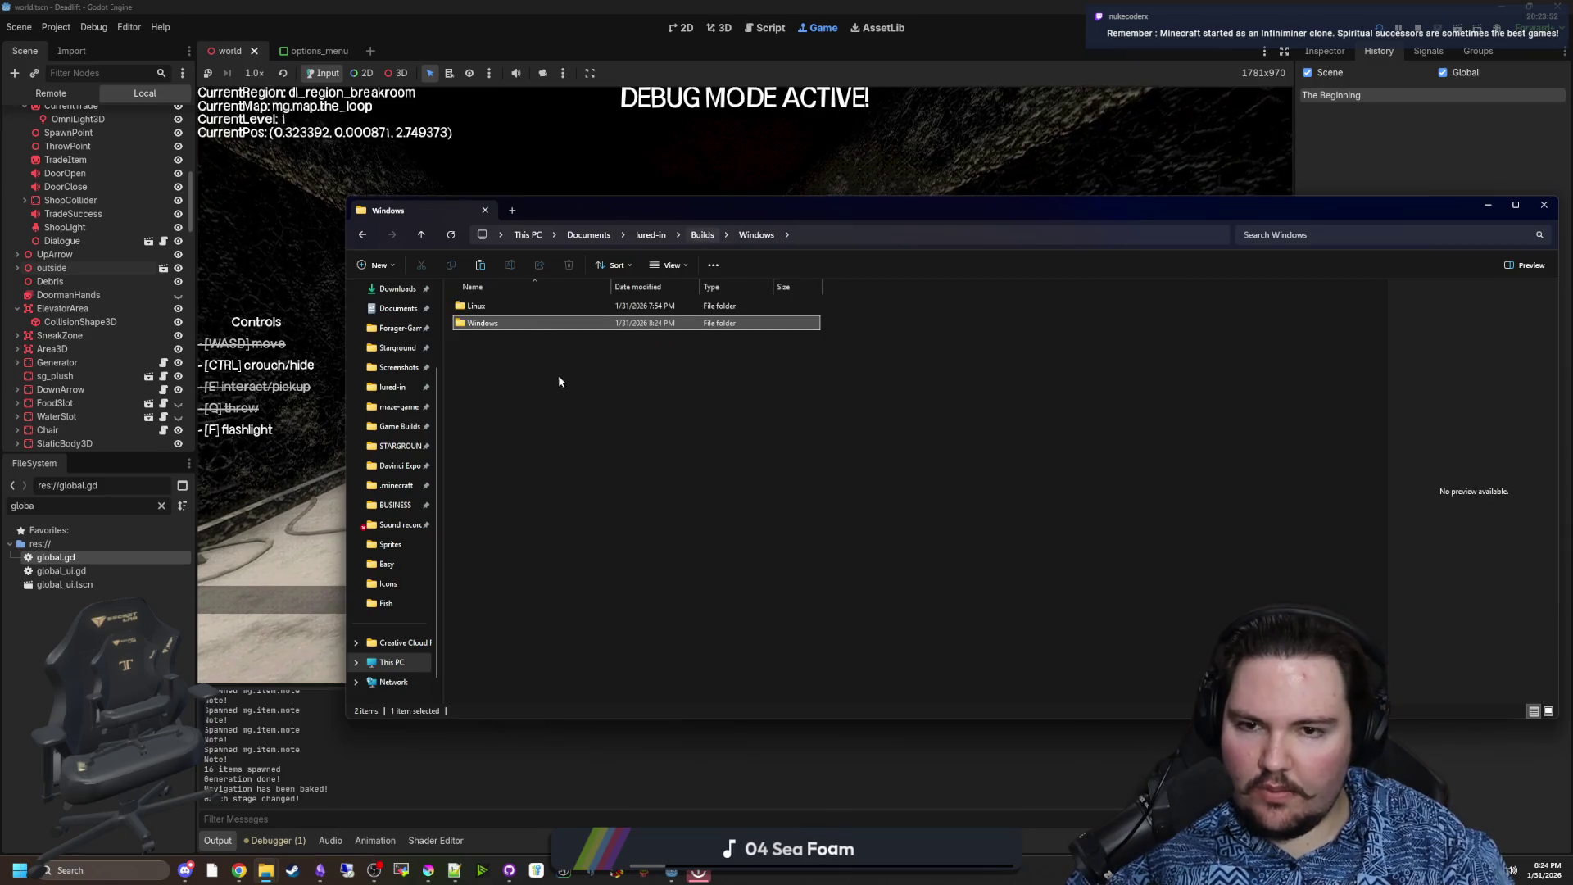
{"action": "double_click", "coordinate": [520, 308]}
{"action": "right_click", "coordinate": [549, 447]}
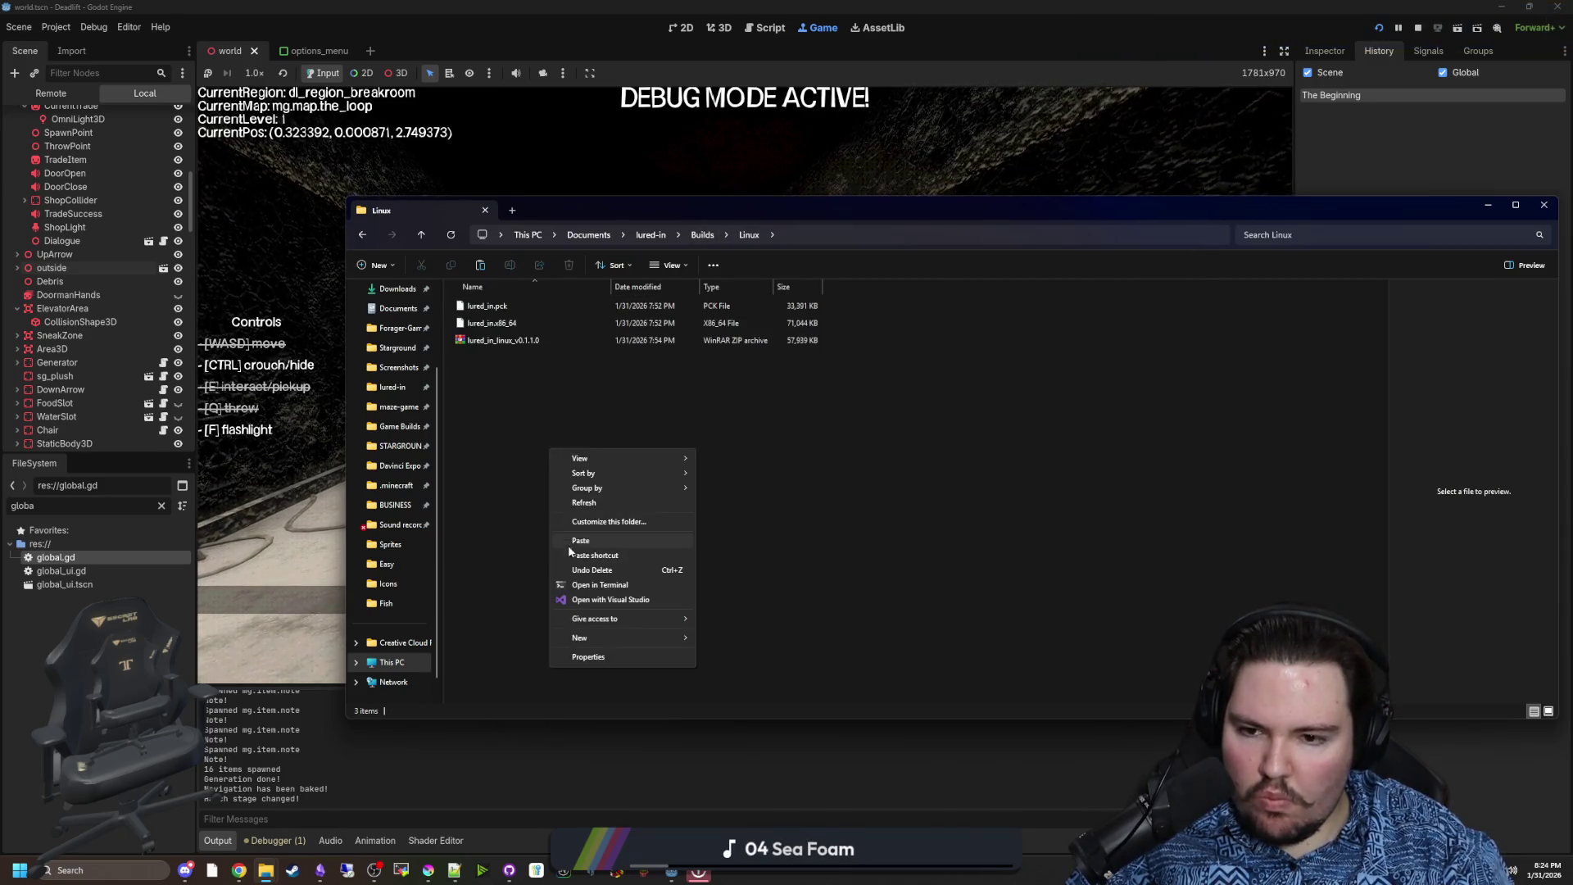
{"action": "left_click", "coordinate": [573, 541]}
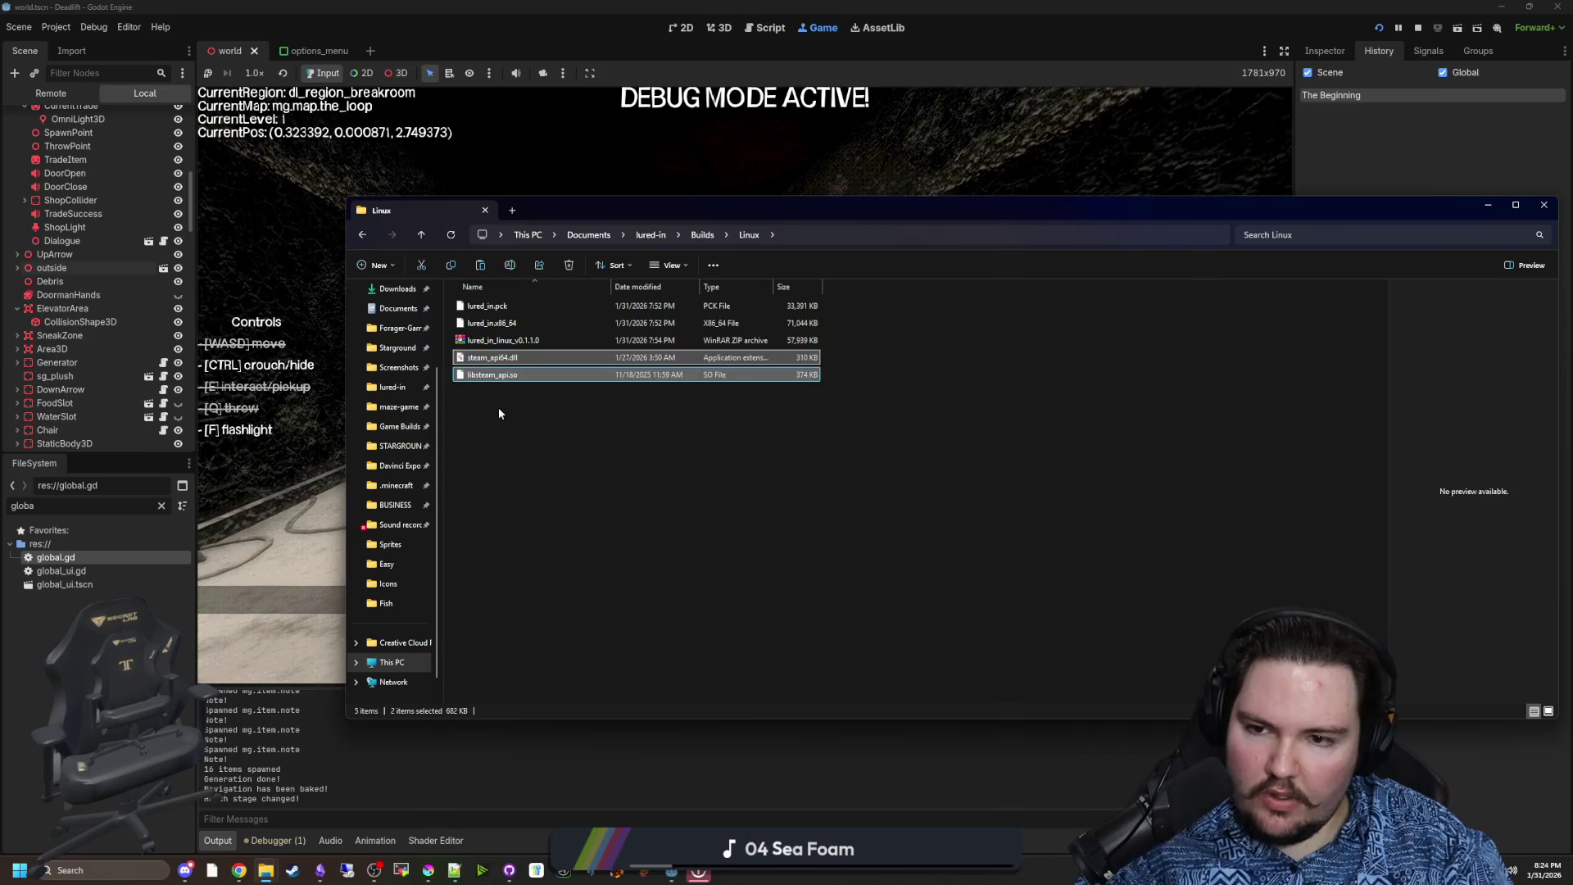
{"action": "left_click", "coordinate": [491, 357]}
{"action": "key", "text": "Delete"}
Add steam_api64.dll from Builds\Windows into the Windows build zip
{"action": "mouse_move", "coordinate": [491, 357]}
{"action": "left_mouse_down"}
{"action": "mouse_move", "coordinate": [541, 369]}
{"action": "mouse_move", "coordinate": [653, 309]}
{"action": "mouse_move", "coordinate": [702, 235]}
{"action": "left_mouse_up"}
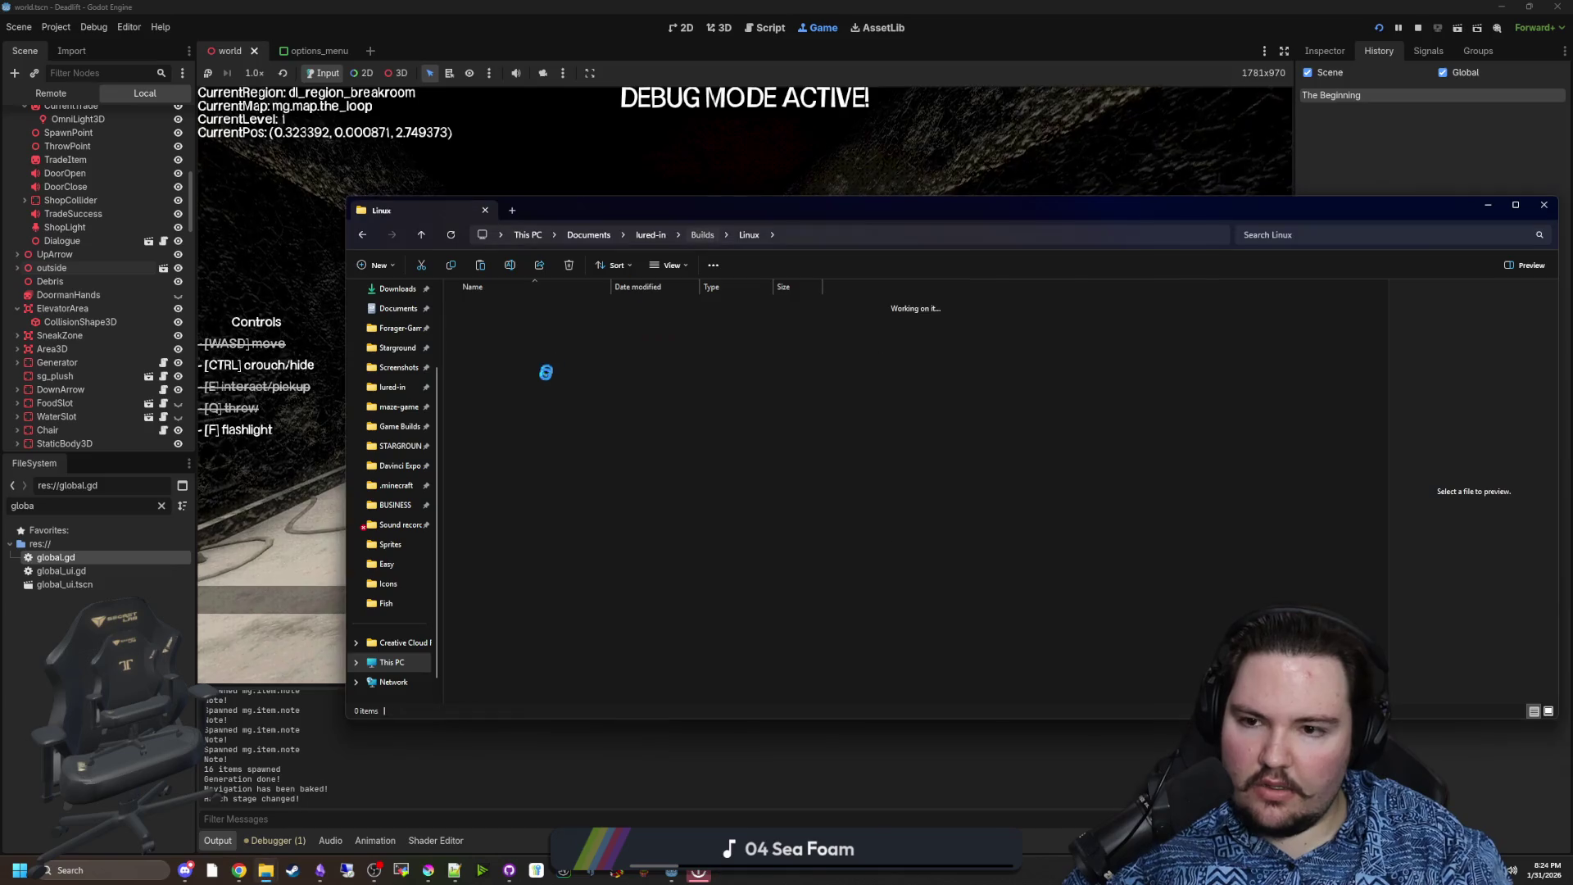
{"action": "double_click", "coordinate": [484, 323]}
{"action": "left_click", "coordinate": [499, 366]}
{"action": "mouse_move", "coordinate": [494, 361]}
{"action": "left_mouse_down"}
{"action": "mouse_move", "coordinate": [565, 384]}
{"action": "mouse_move", "coordinate": [544, 340]}
{"action": "left_mouse_up"}
Launch lured_in.exe from the updated Windows zip to test it
{"action": "double_click", "coordinate": [548, 341]}
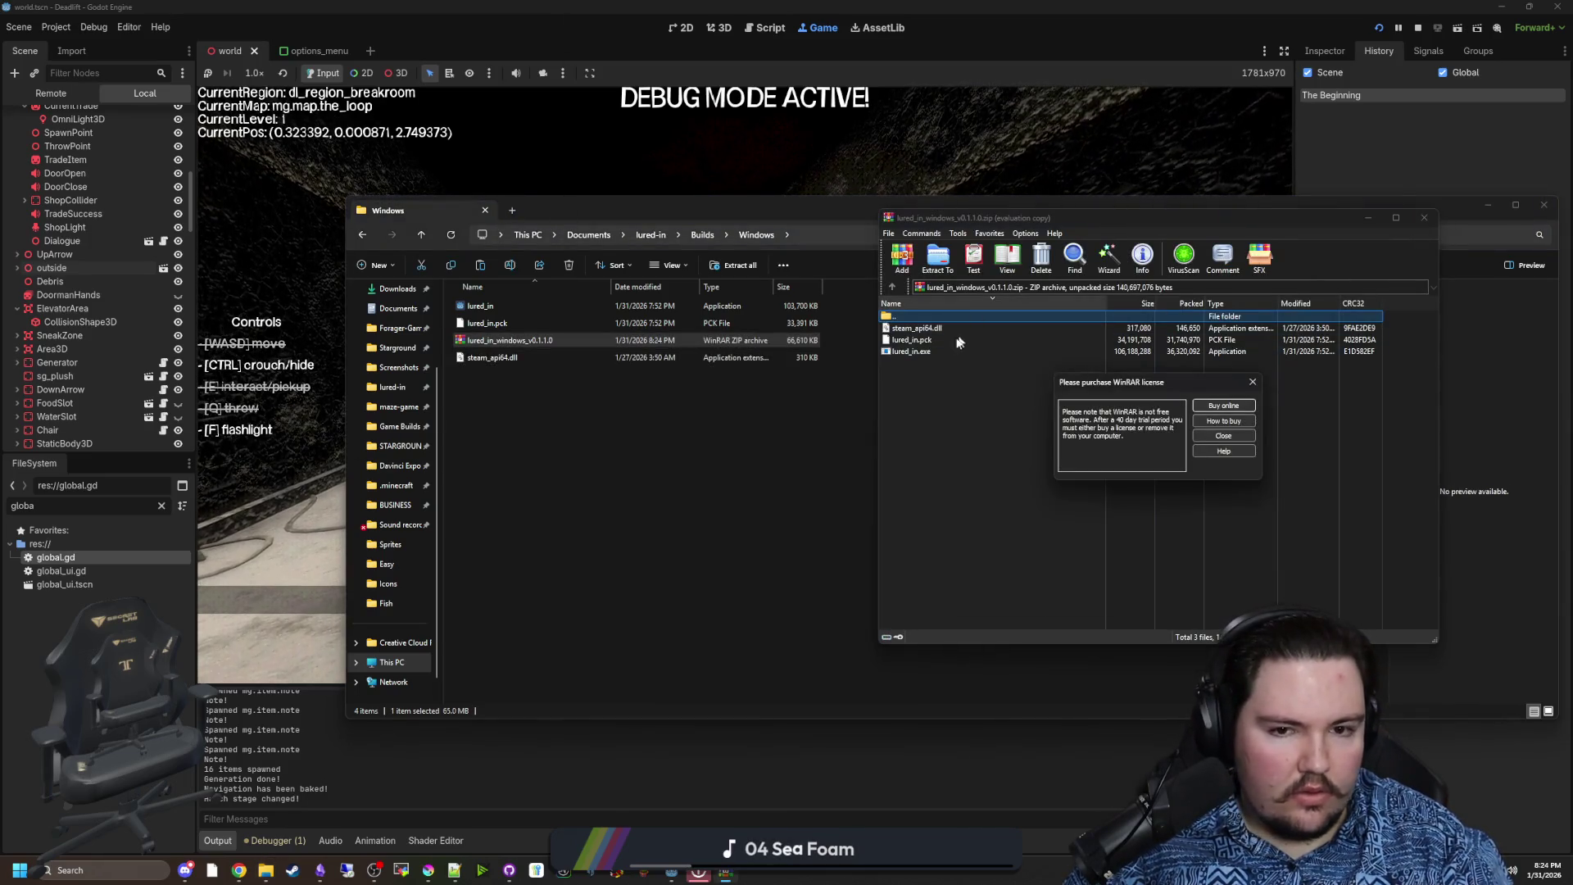
{"action": "left_click", "coordinate": [1253, 382]}
{"action": "double_click", "coordinate": [911, 351]}
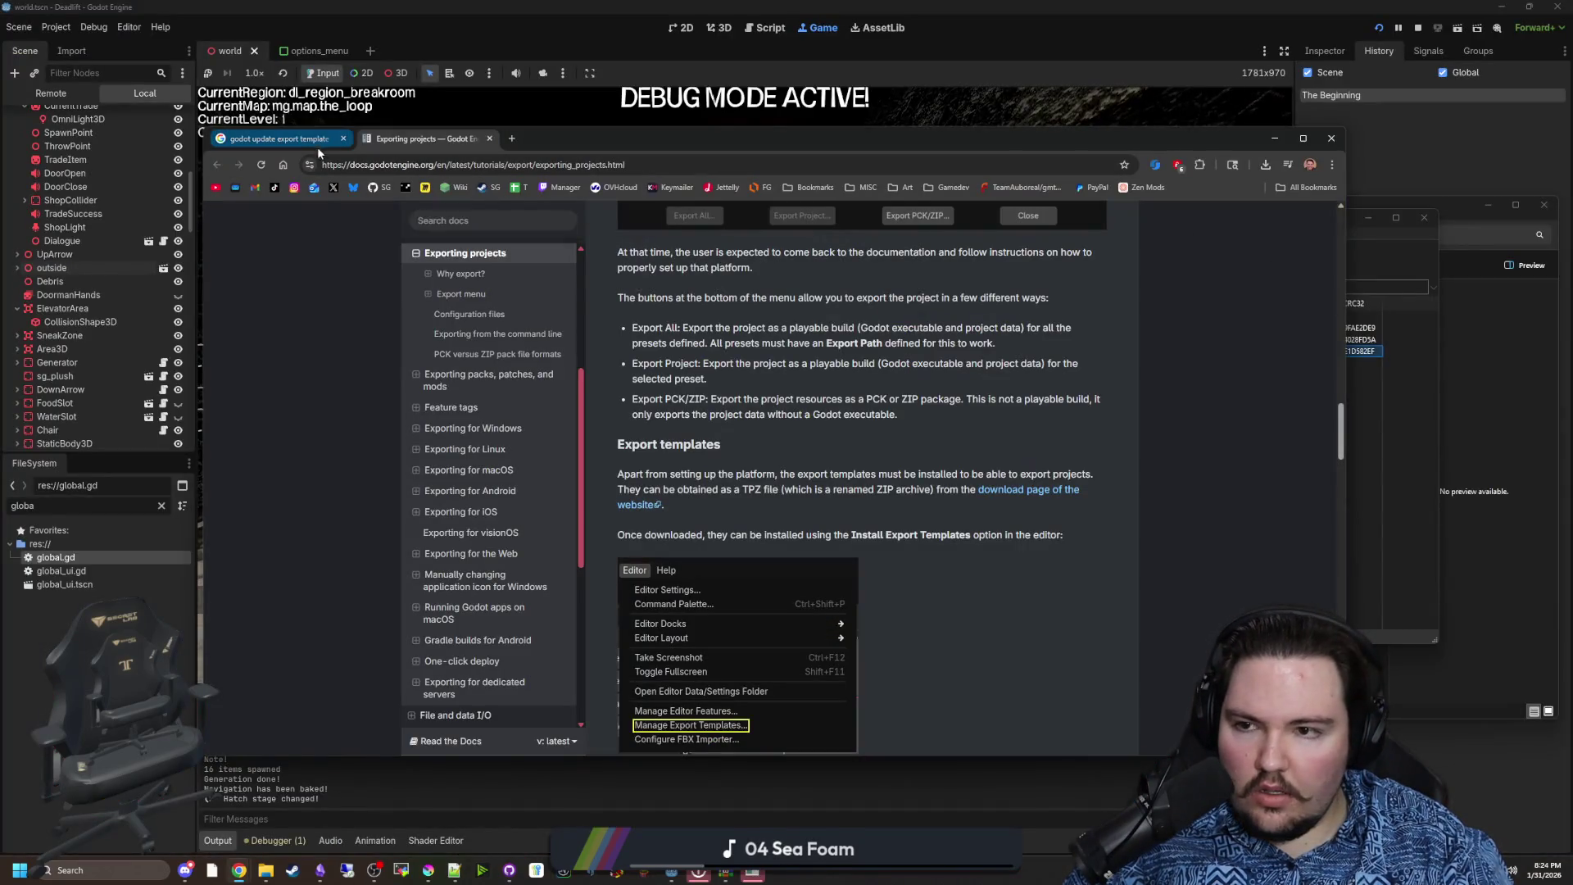
Close the Godot docs browser, the running Lured In game and the archive, refocusing the Windows folder
{"action": "left_click", "coordinate": [344, 138]}
{"action": "left_click", "coordinate": [344, 138]}
{"action": "left_click", "coordinate": [751, 873]}
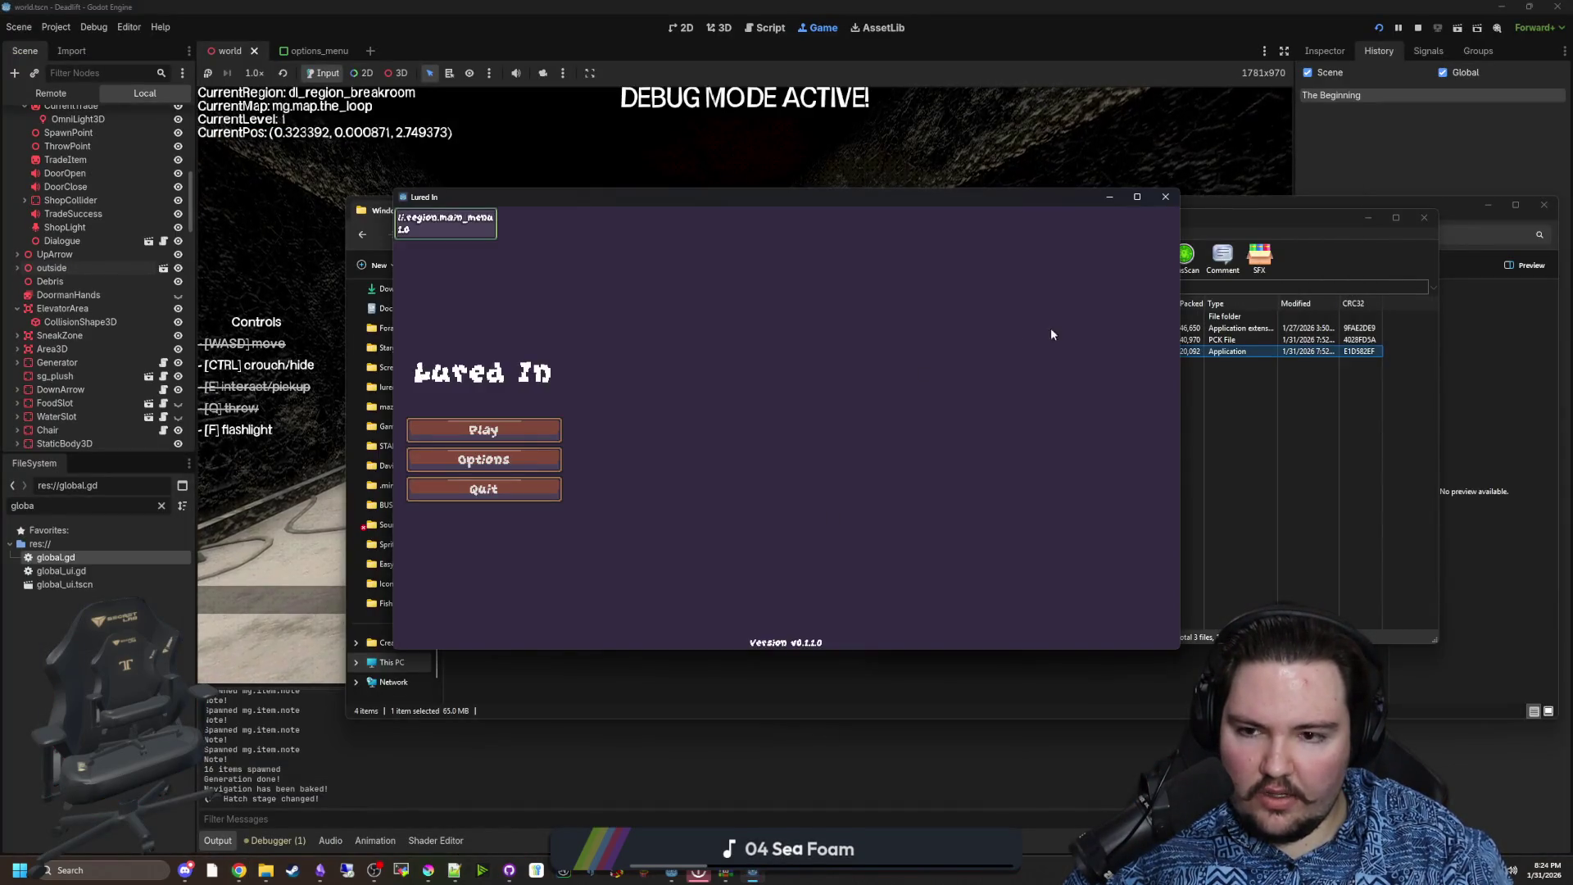
{"action": "left_click", "coordinate": [1169, 197]}
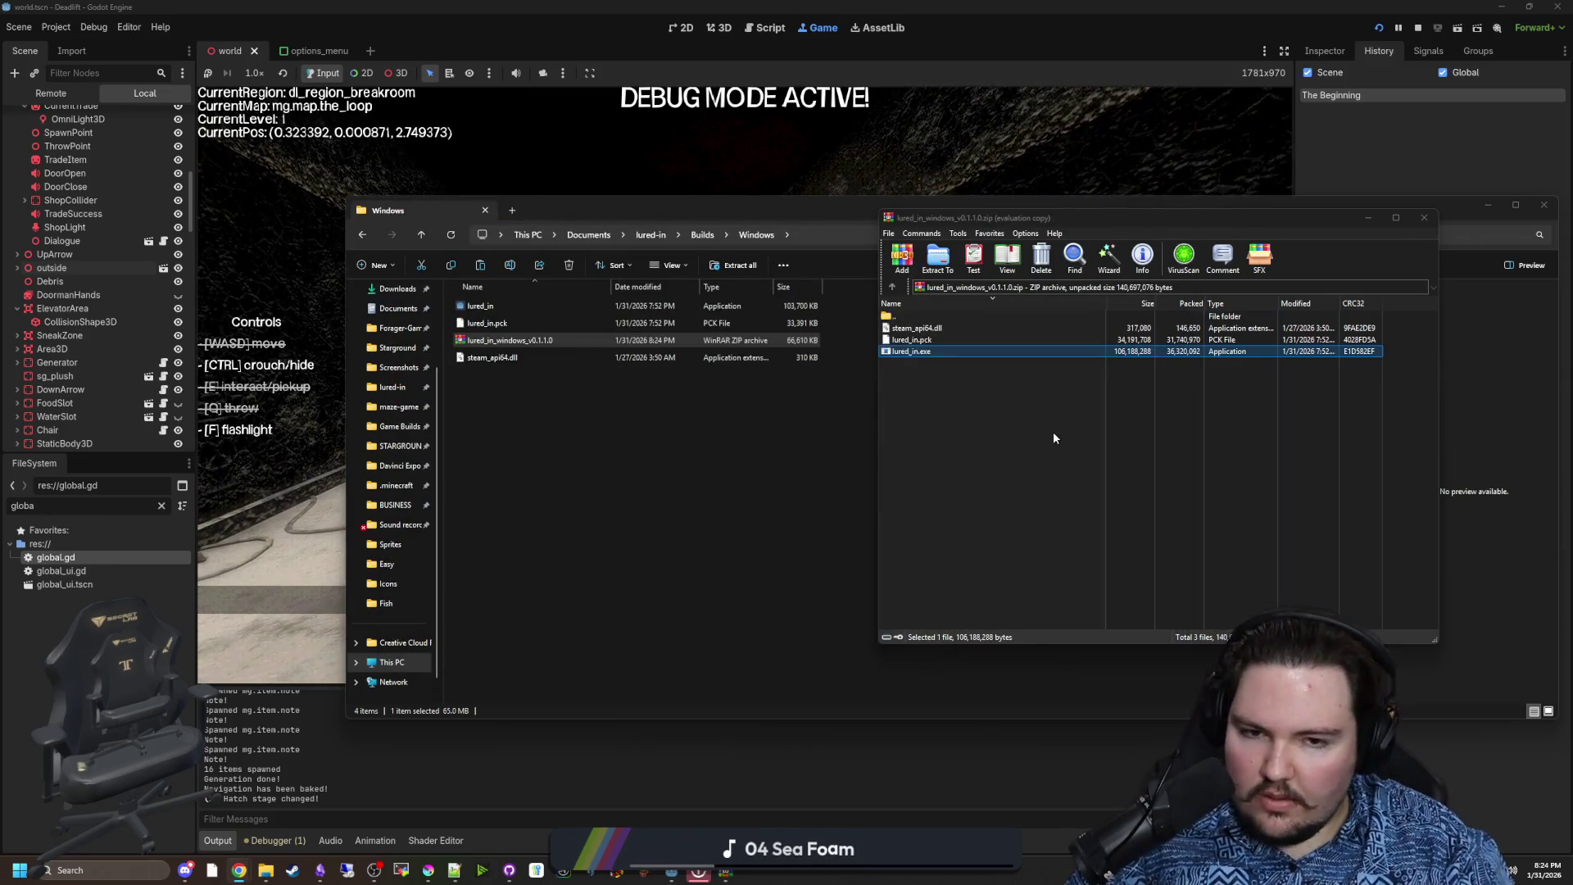
{"action": "left_click", "coordinate": [1440, 218]}
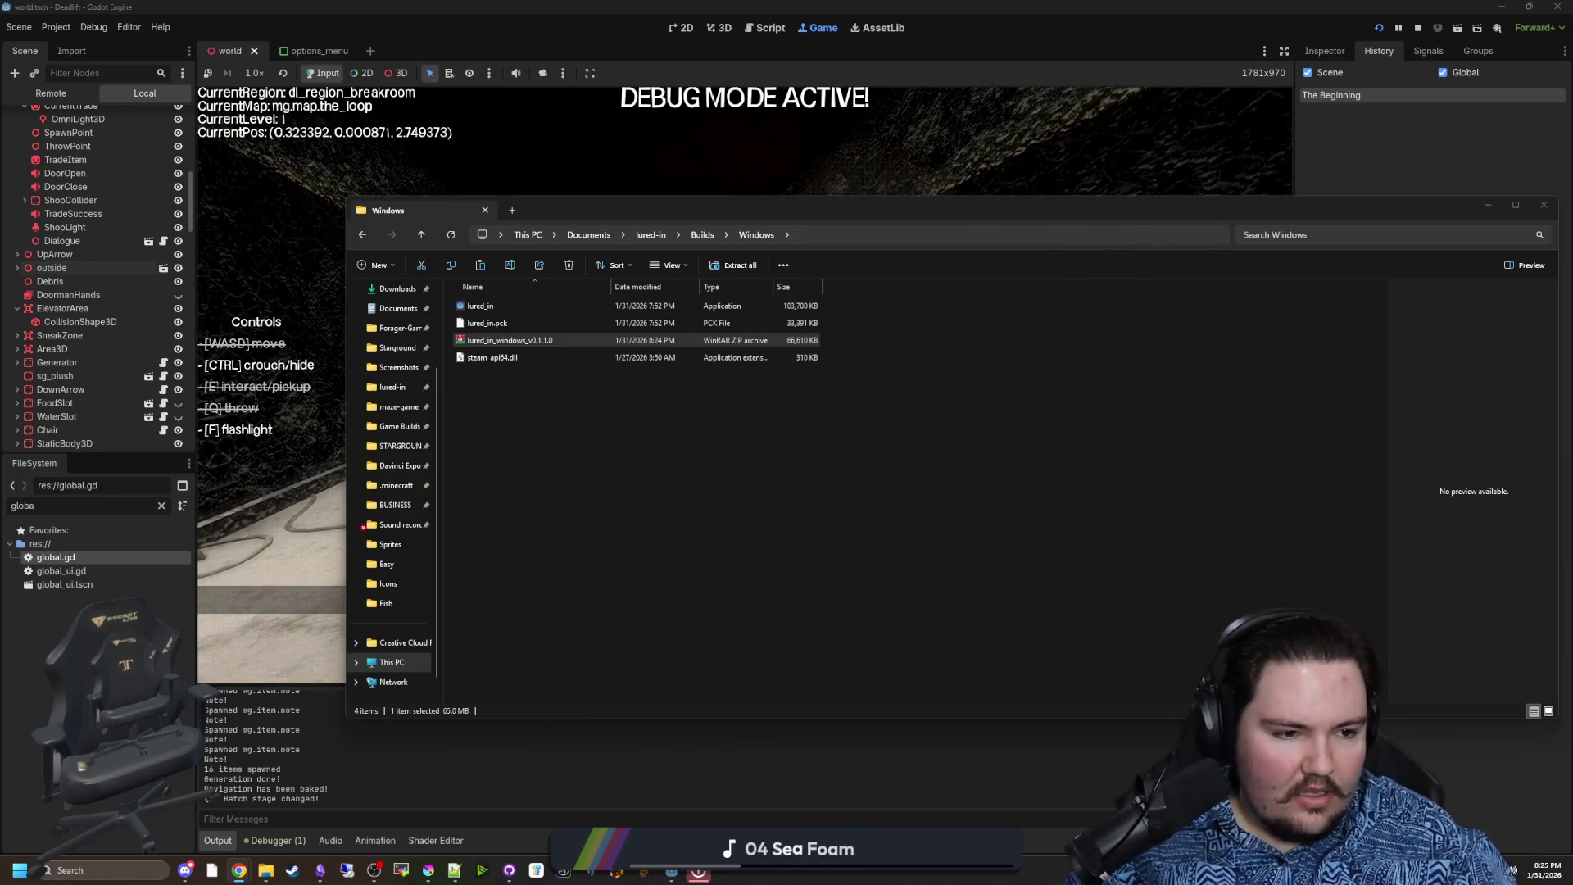
{"action": "left_click", "coordinate": [667, 434]}
Open lured_in_linux_v0.1.1.0.zip from Builds\Linux to check its files, then close it
{"action": "mouse_move", "coordinate": [545, 422]}
{"action": "left_mouse_down"}
{"action": "mouse_move", "coordinate": [826, 332]}
{"action": "mouse_move", "coordinate": [640, 308]}
{"action": "mouse_move", "coordinate": [524, 342]}
{"action": "left_mouse_up"}
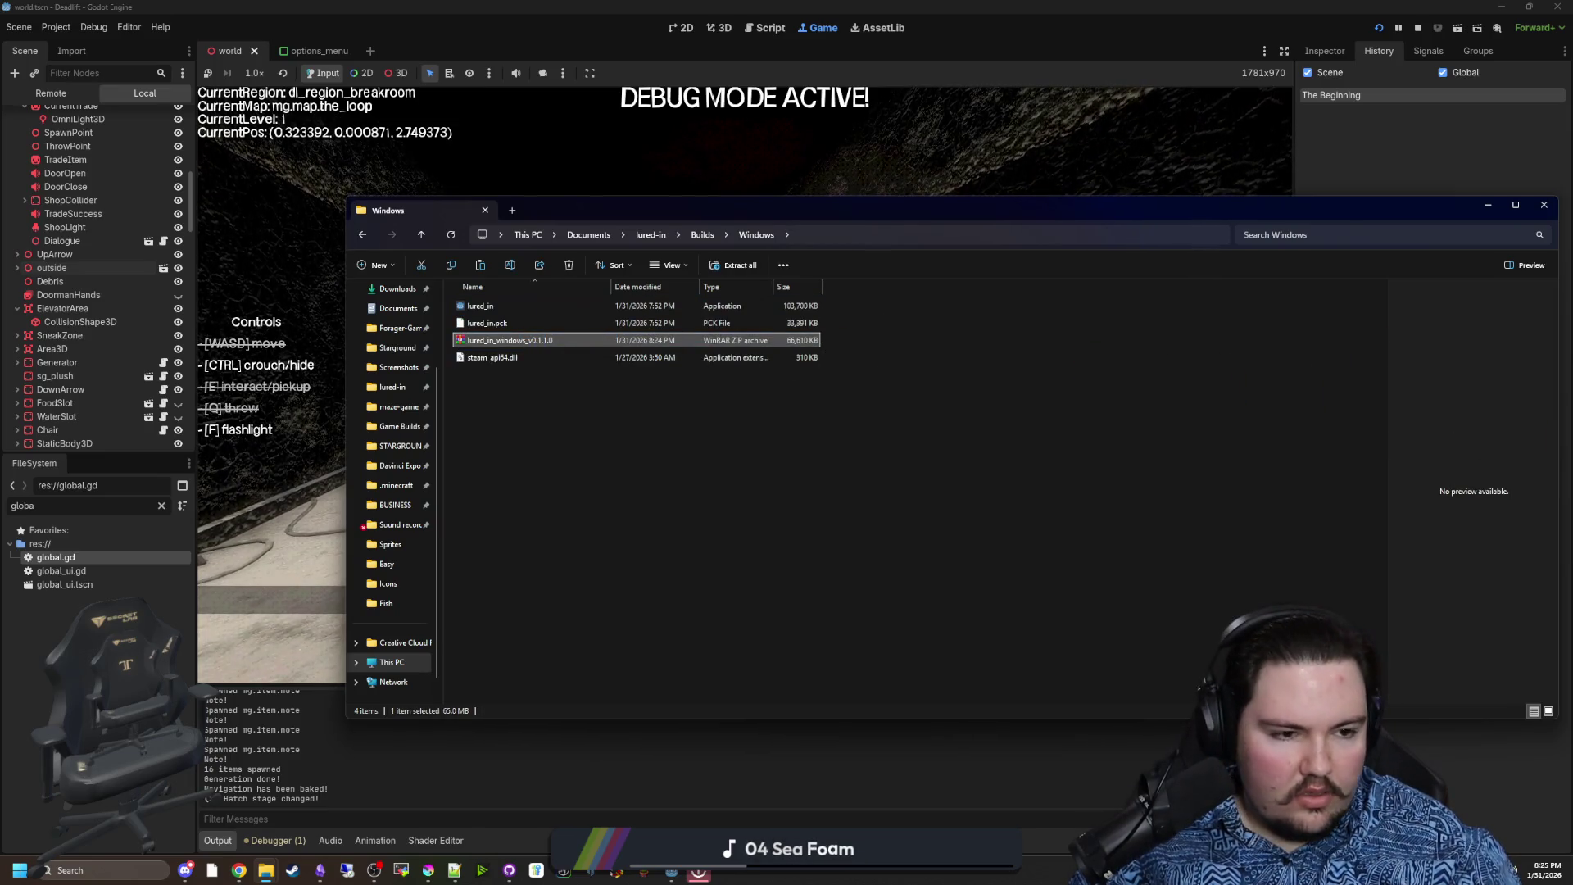
{"action": "left_click", "coordinate": [238, 870]}
{"action": "left_click", "coordinate": [697, 238]}
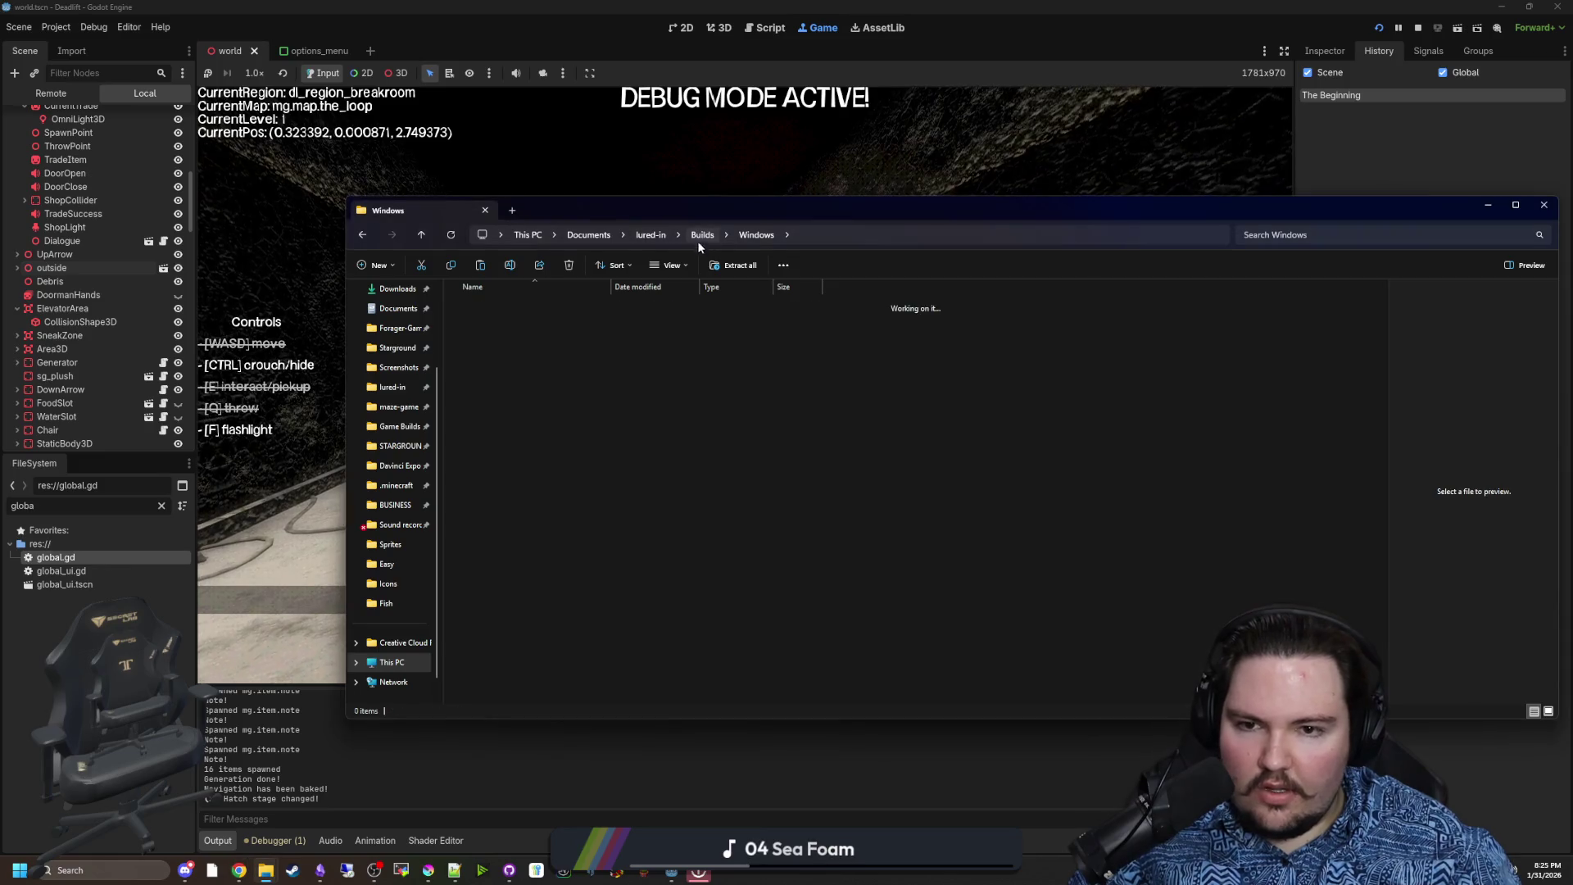
{"action": "double_click", "coordinate": [480, 307]}
{"action": "left_click", "coordinate": [524, 358]}
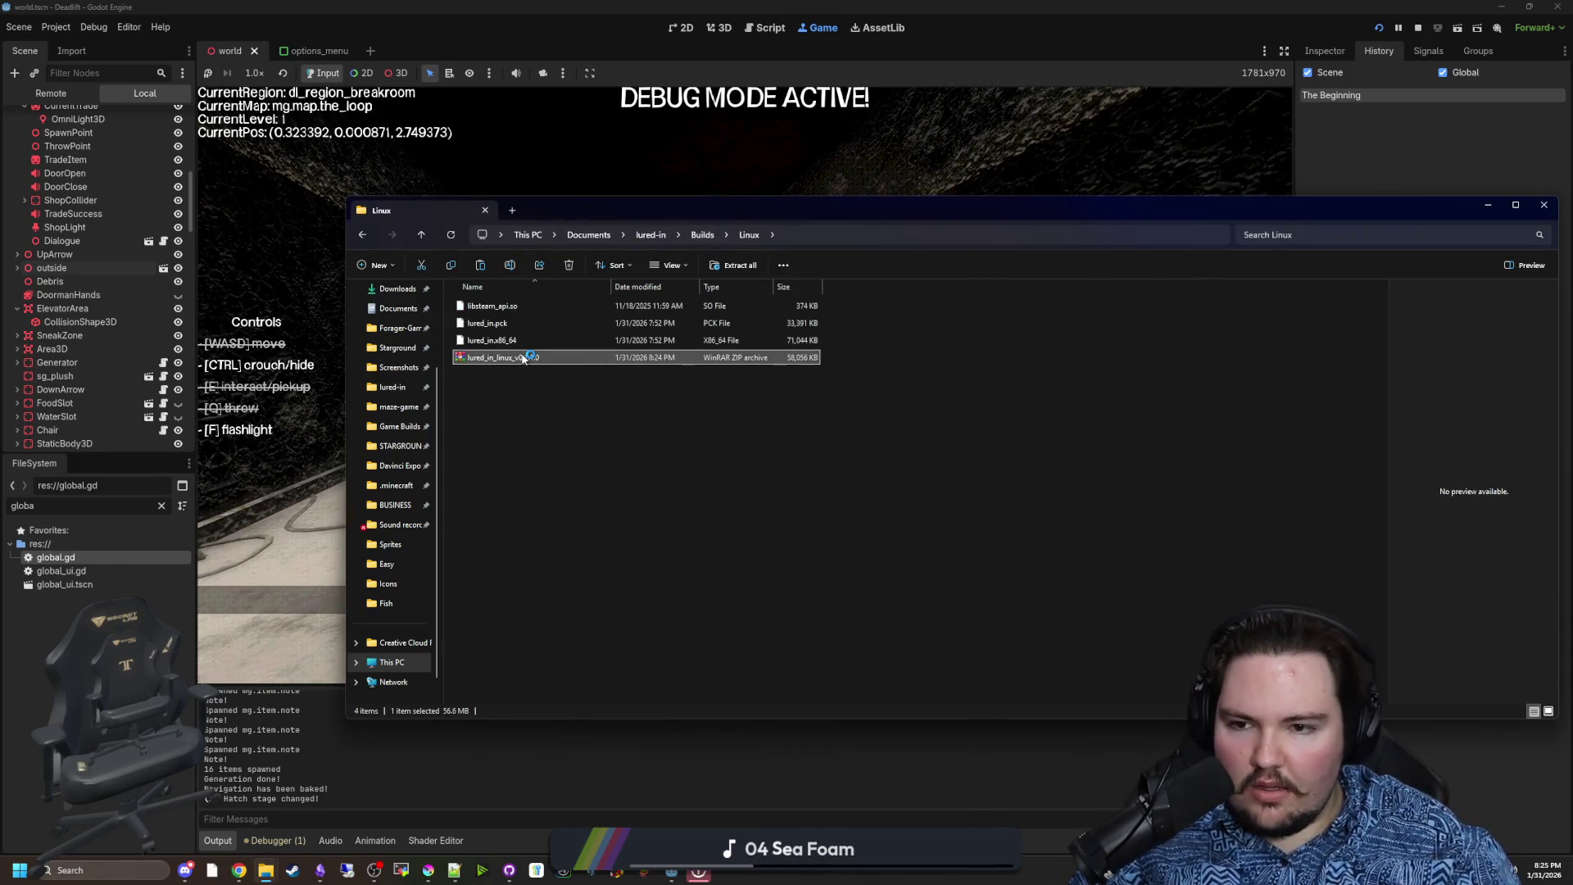
{"action": "double_click", "coordinate": [523, 358]}
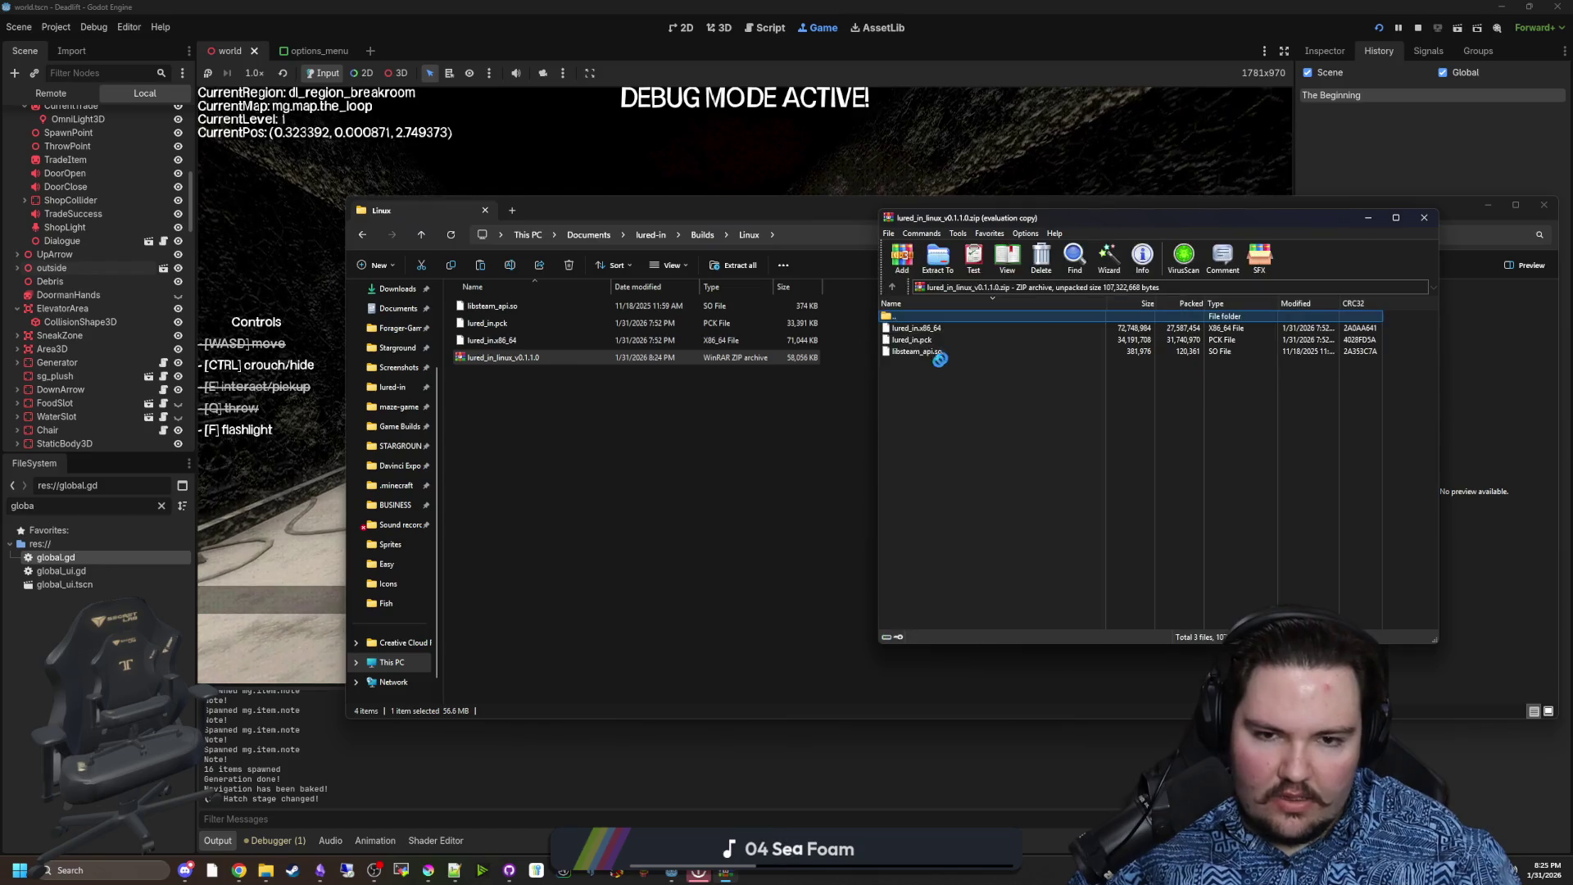
{"action": "left_click", "coordinate": [1423, 218]}
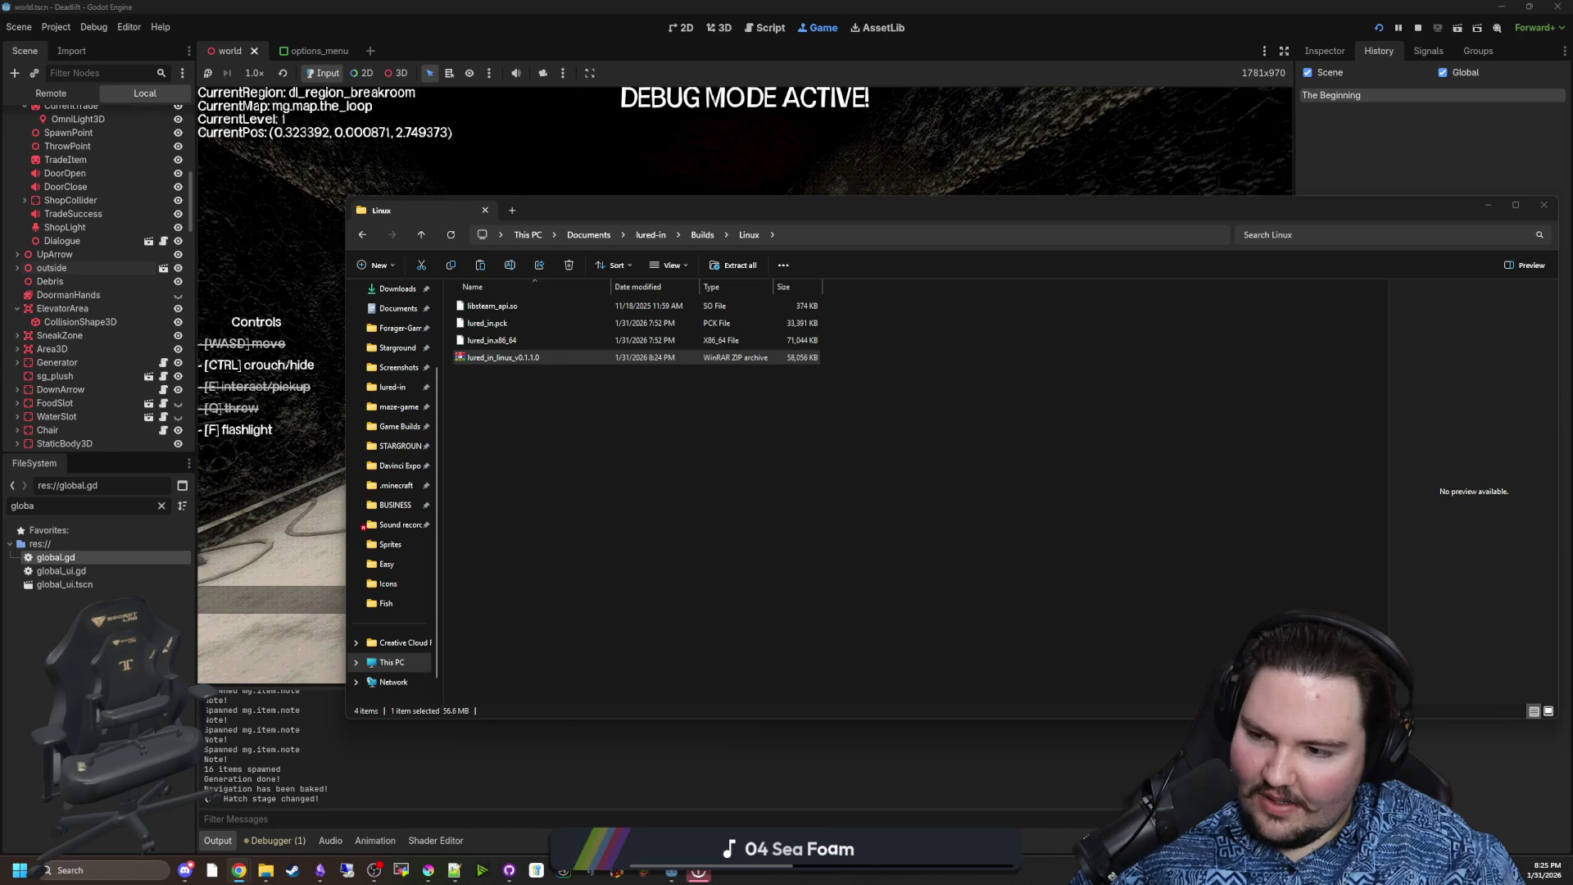
{"action": "left_click", "coordinate": [1463, 410]}
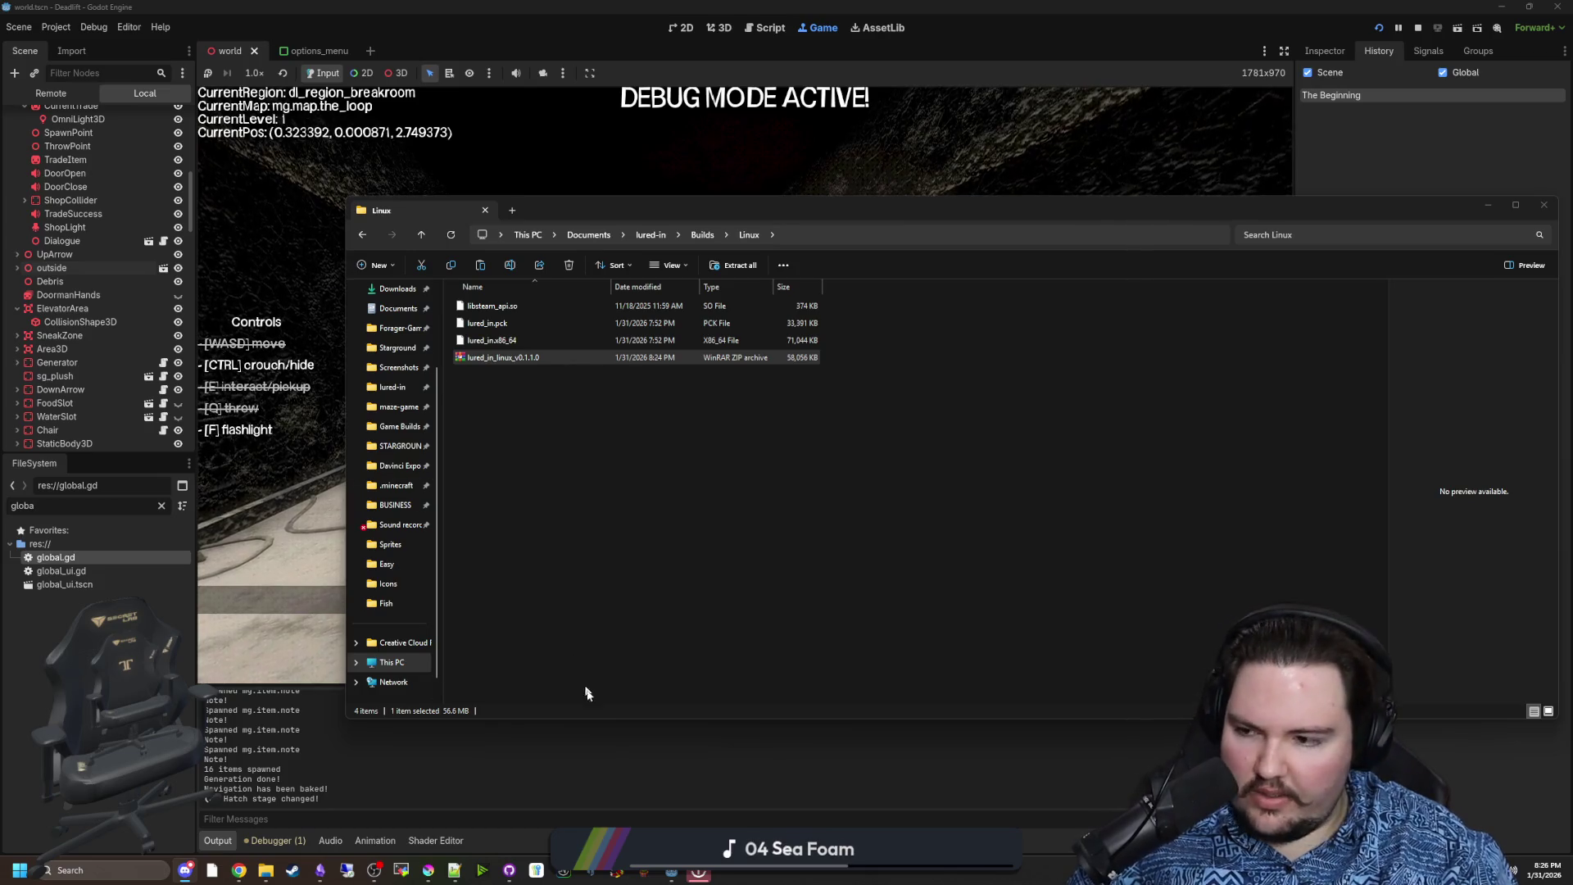
Minimise the Linux builds folder and resume the paused Deadlift game
{"action": "left_click", "coordinate": [596, 779]}
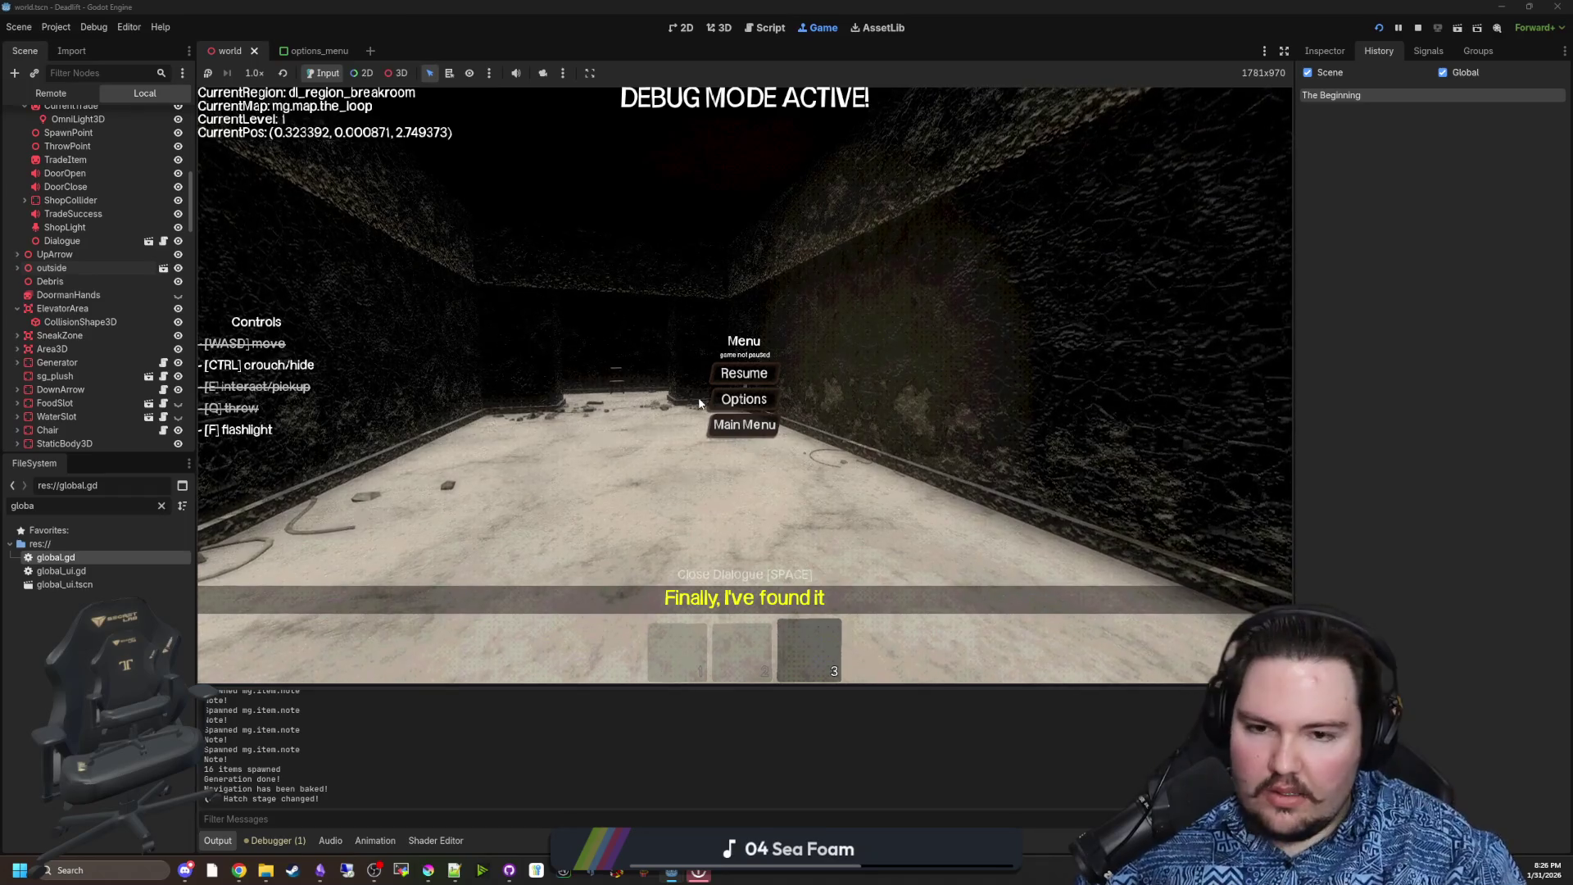
{"action": "left_click", "coordinate": [750, 374]}
Walk through the corridor and overgrown area to the elevator and pin the held note on the board
{"action": "key", "text": "w"}
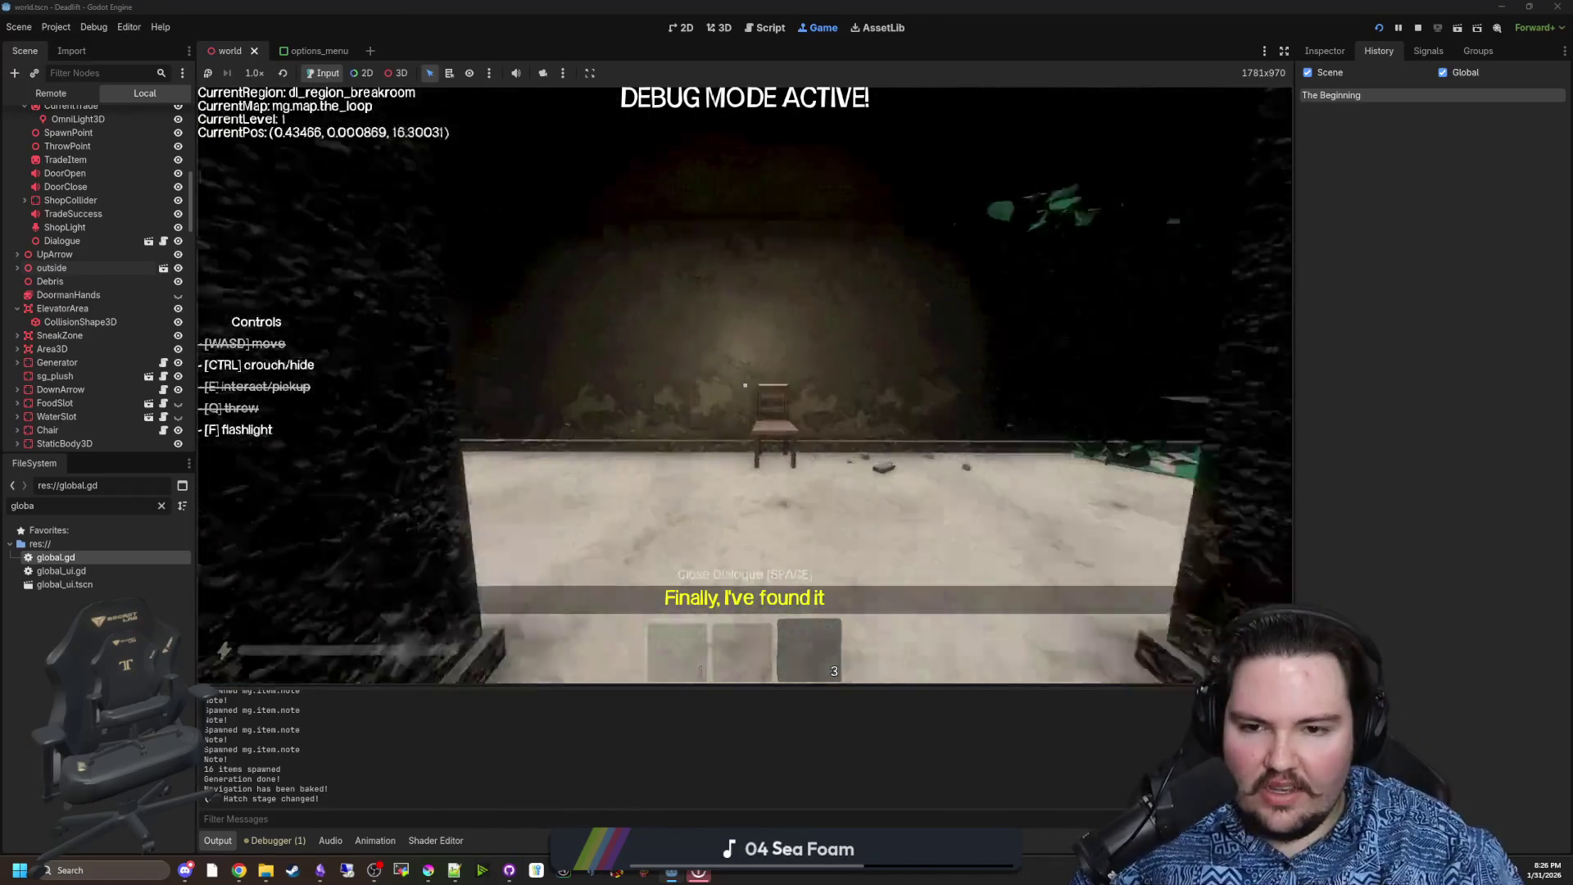
{"action": "key", "text": "w"}
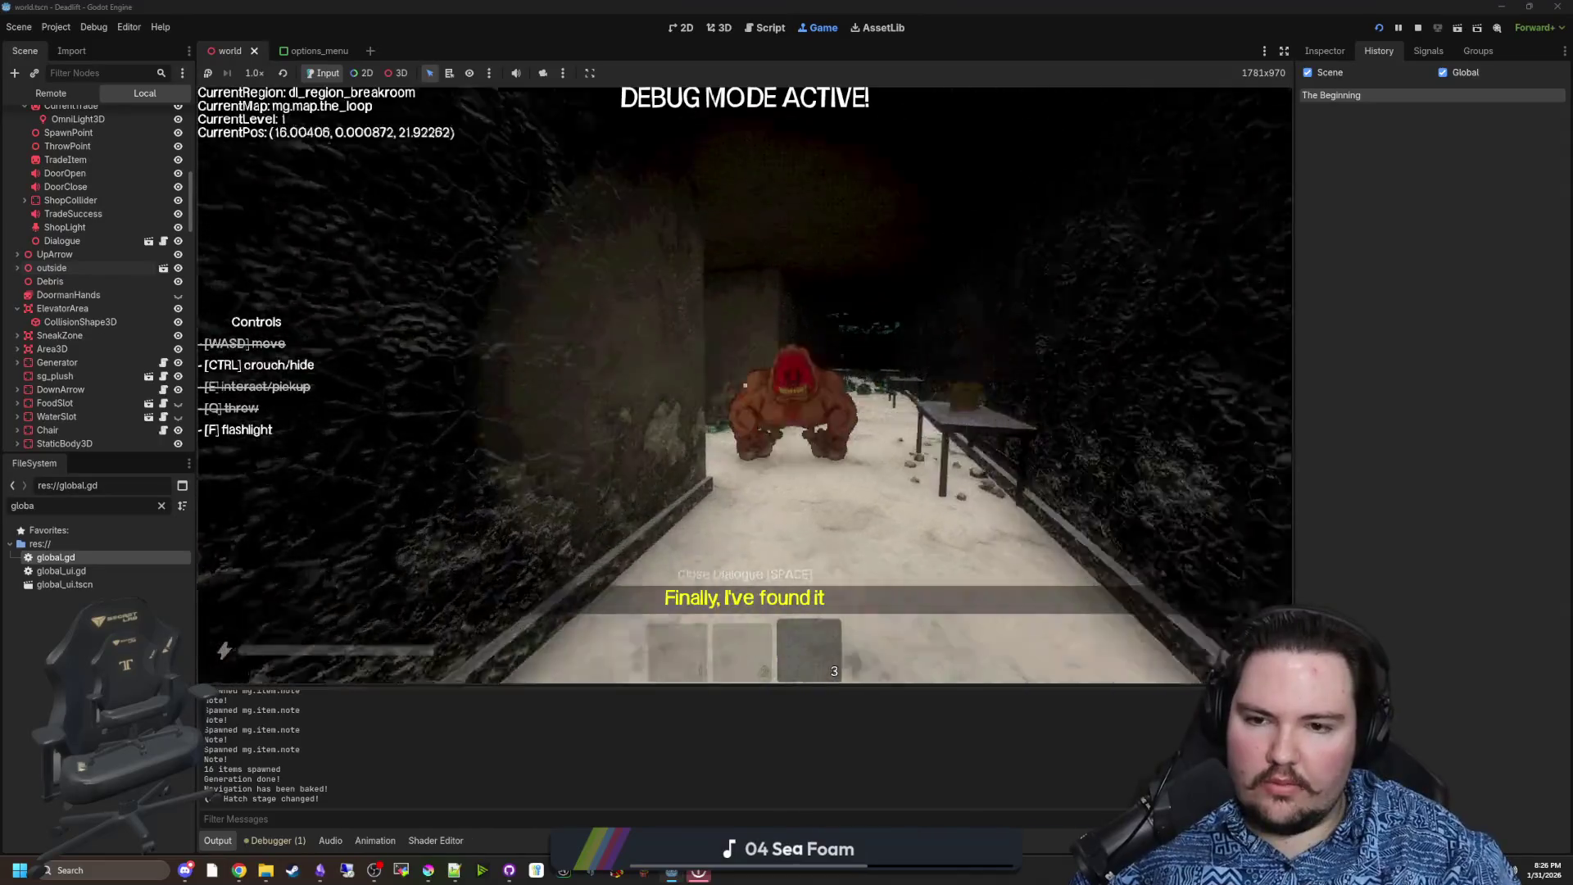
{"action": "key", "text": "w"}
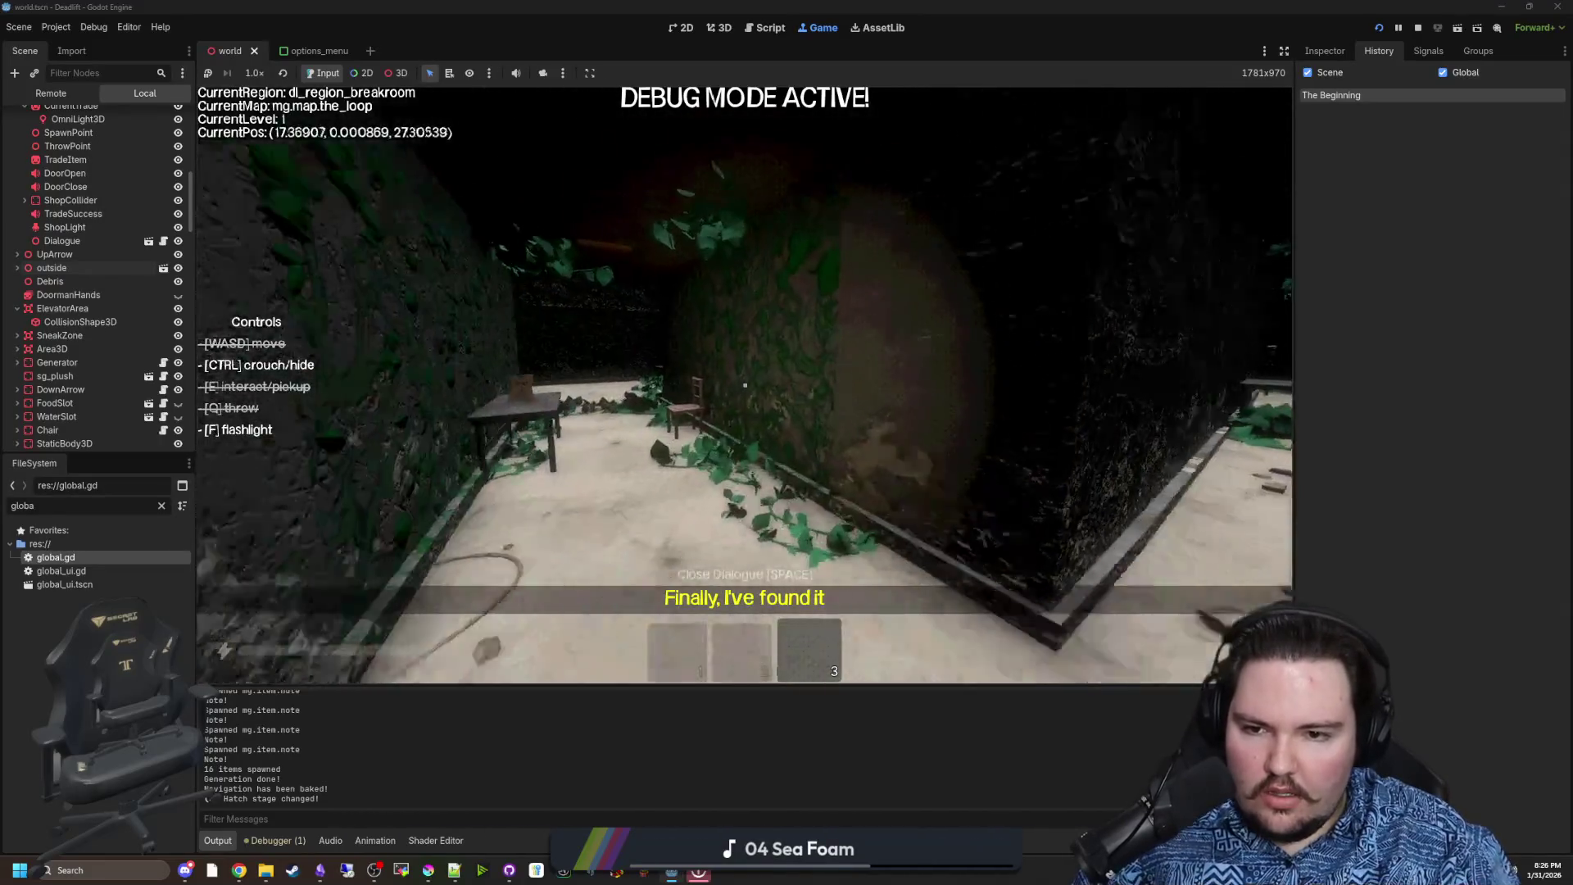
{"action": "key", "text": "w"}
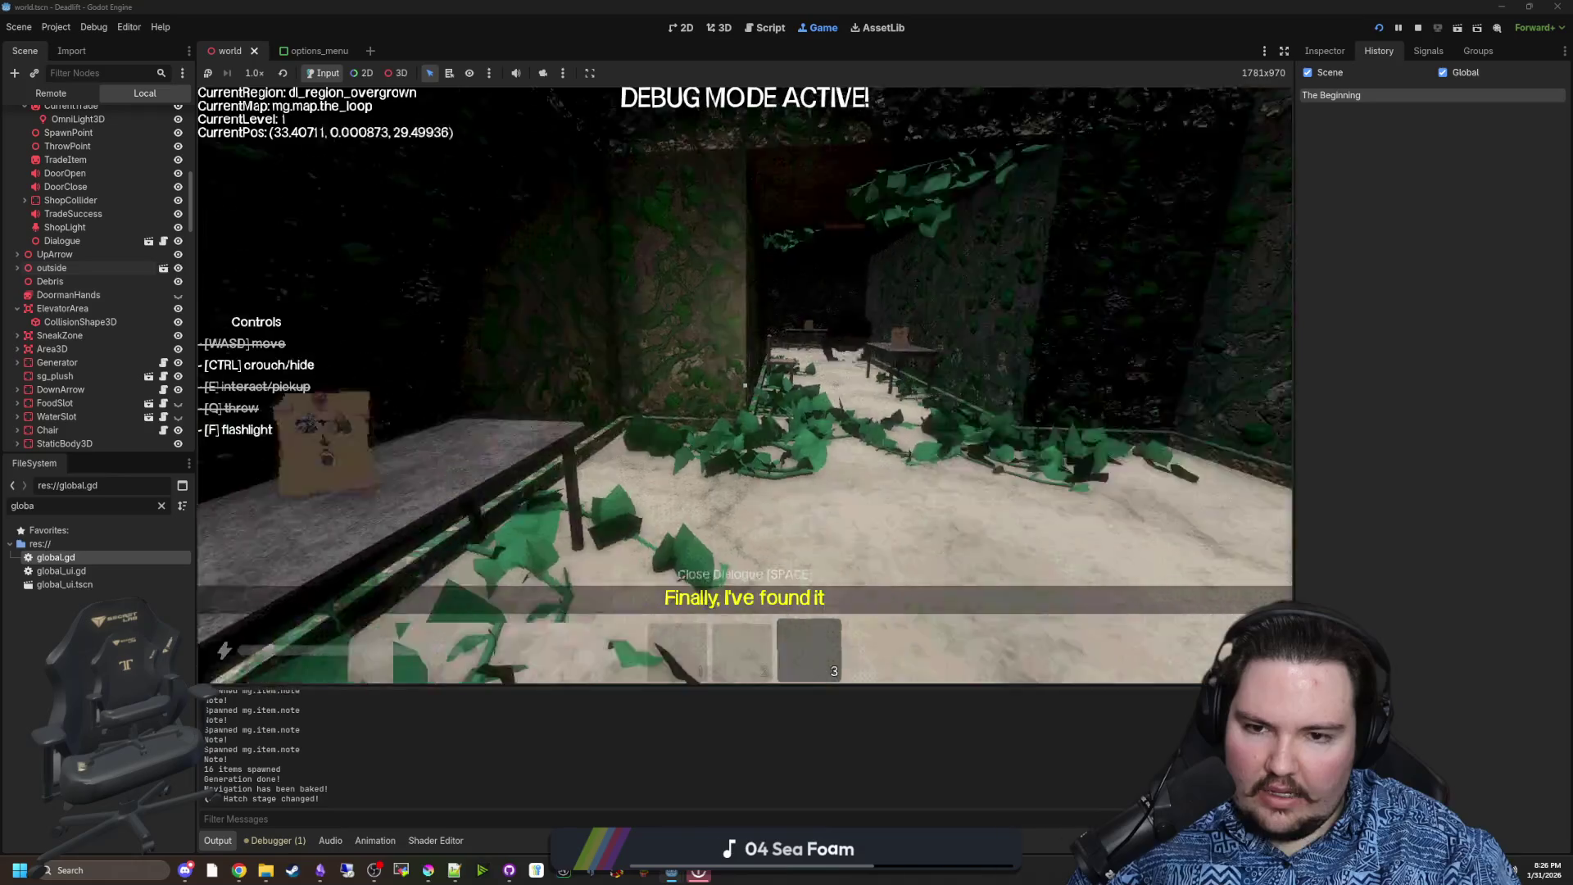
{"action": "key", "text": "w"}
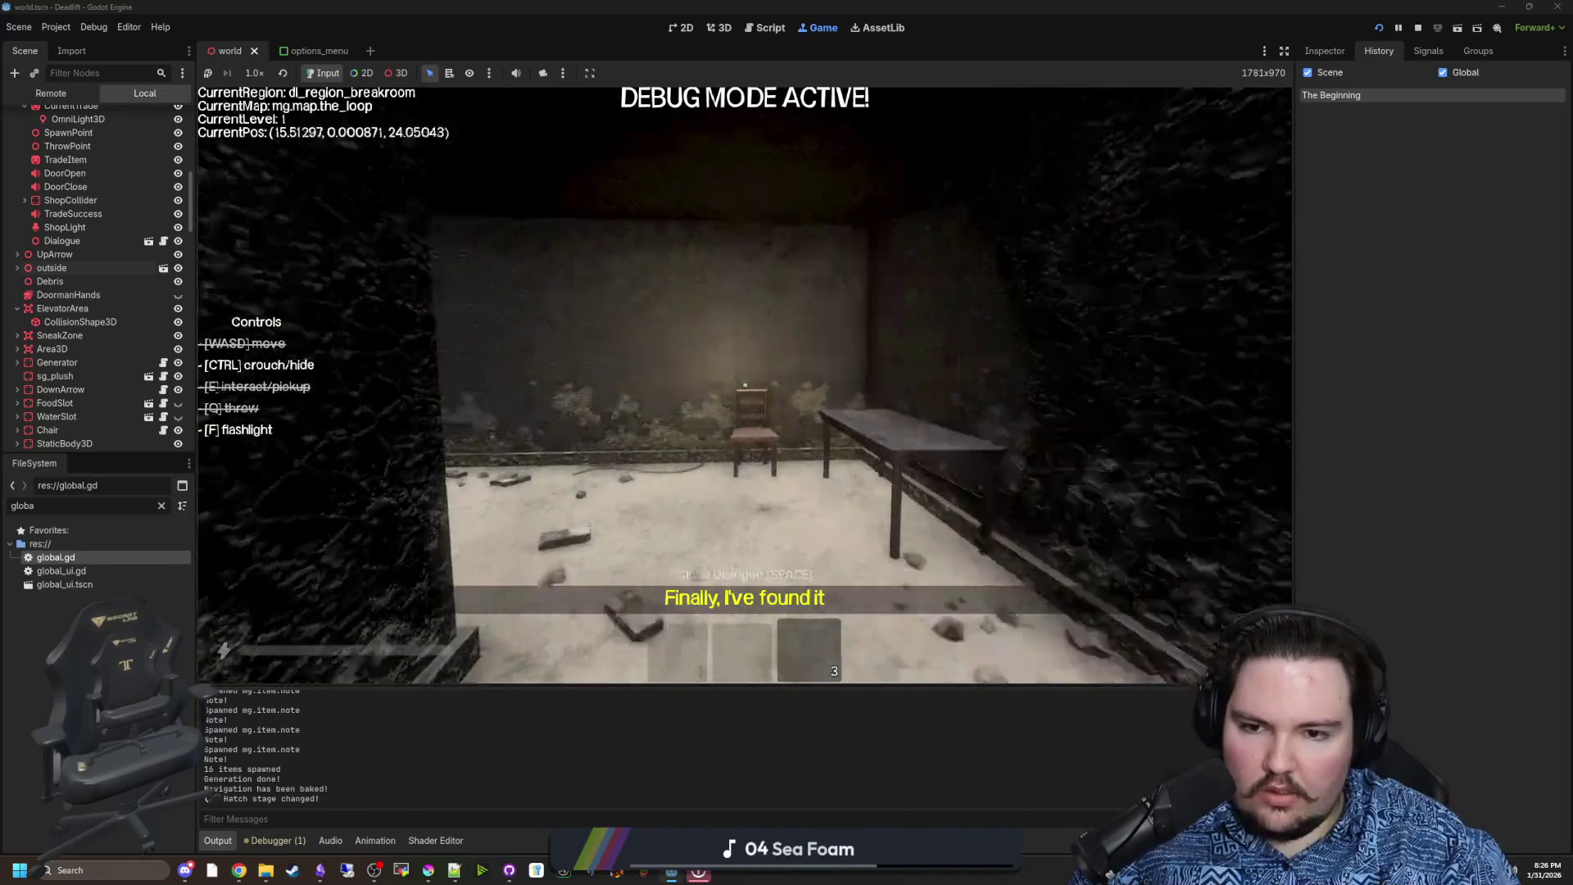
{"action": "key", "text": "w"}
{"action": "key", "text": "w"}
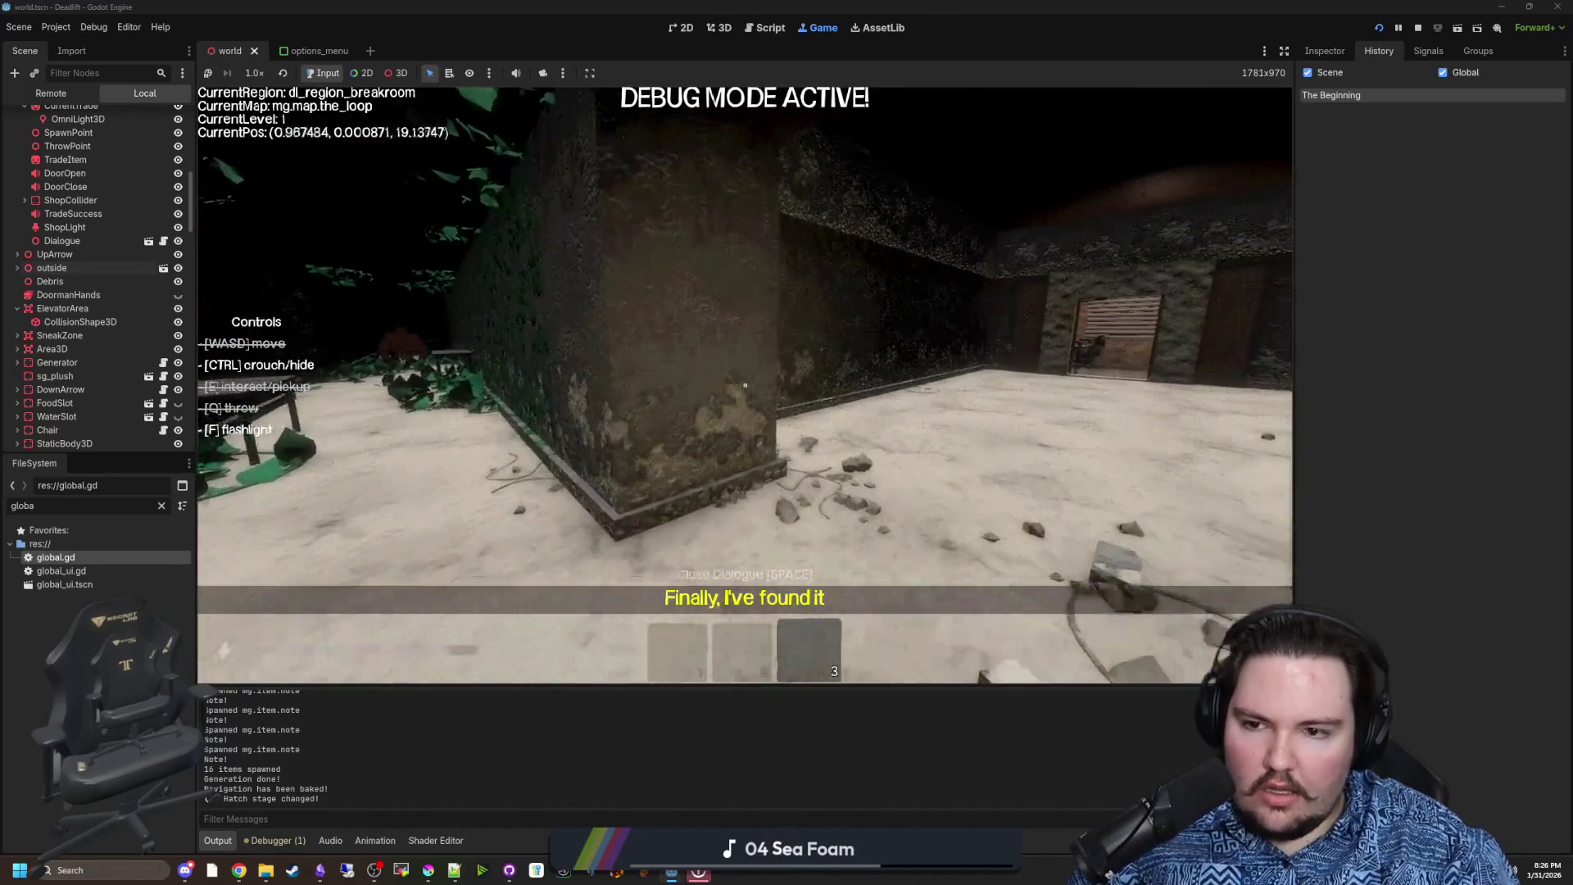
{"action": "key", "text": "w"}
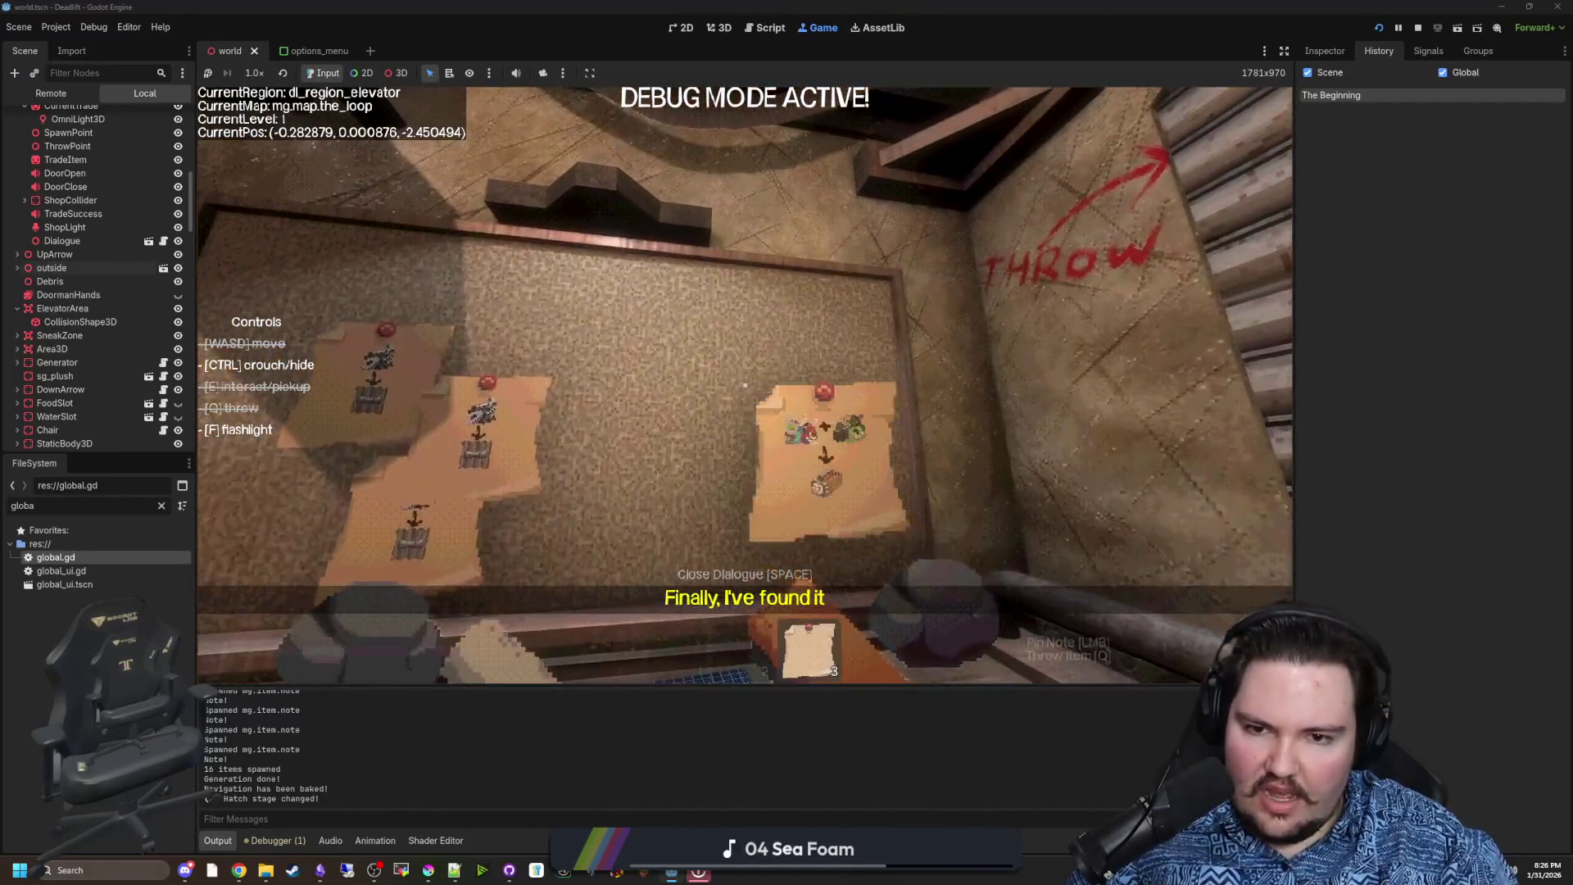
{"action": "left_click", "coordinate": [744, 385]}
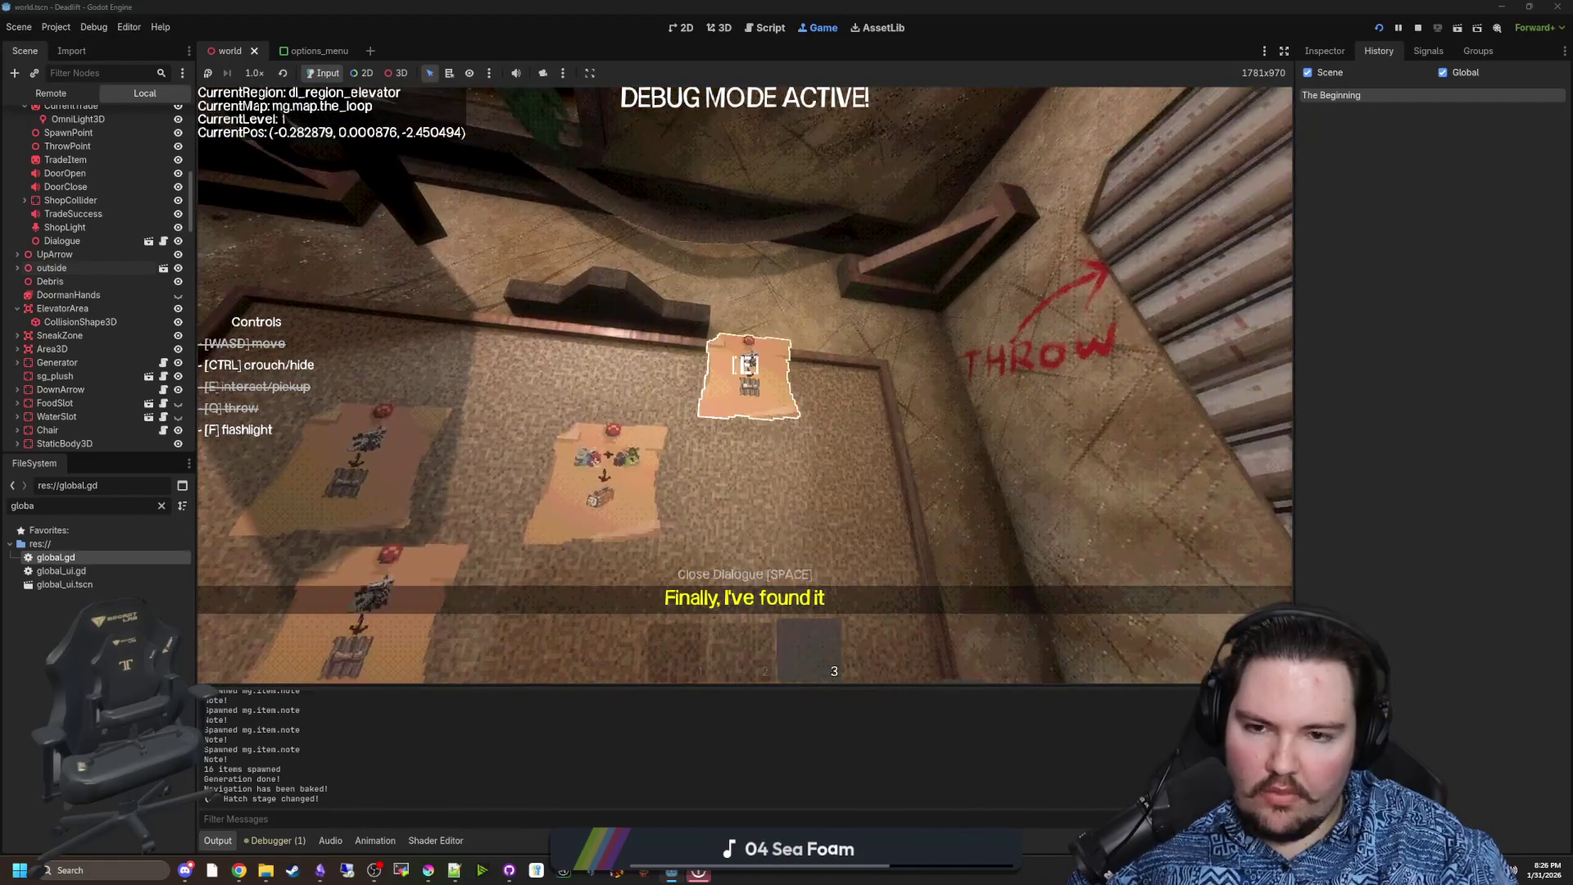
Move between elevator and breakroom, then end the day without eating
{"action": "key", "text": "w"}
{"action": "key", "text": "w"}
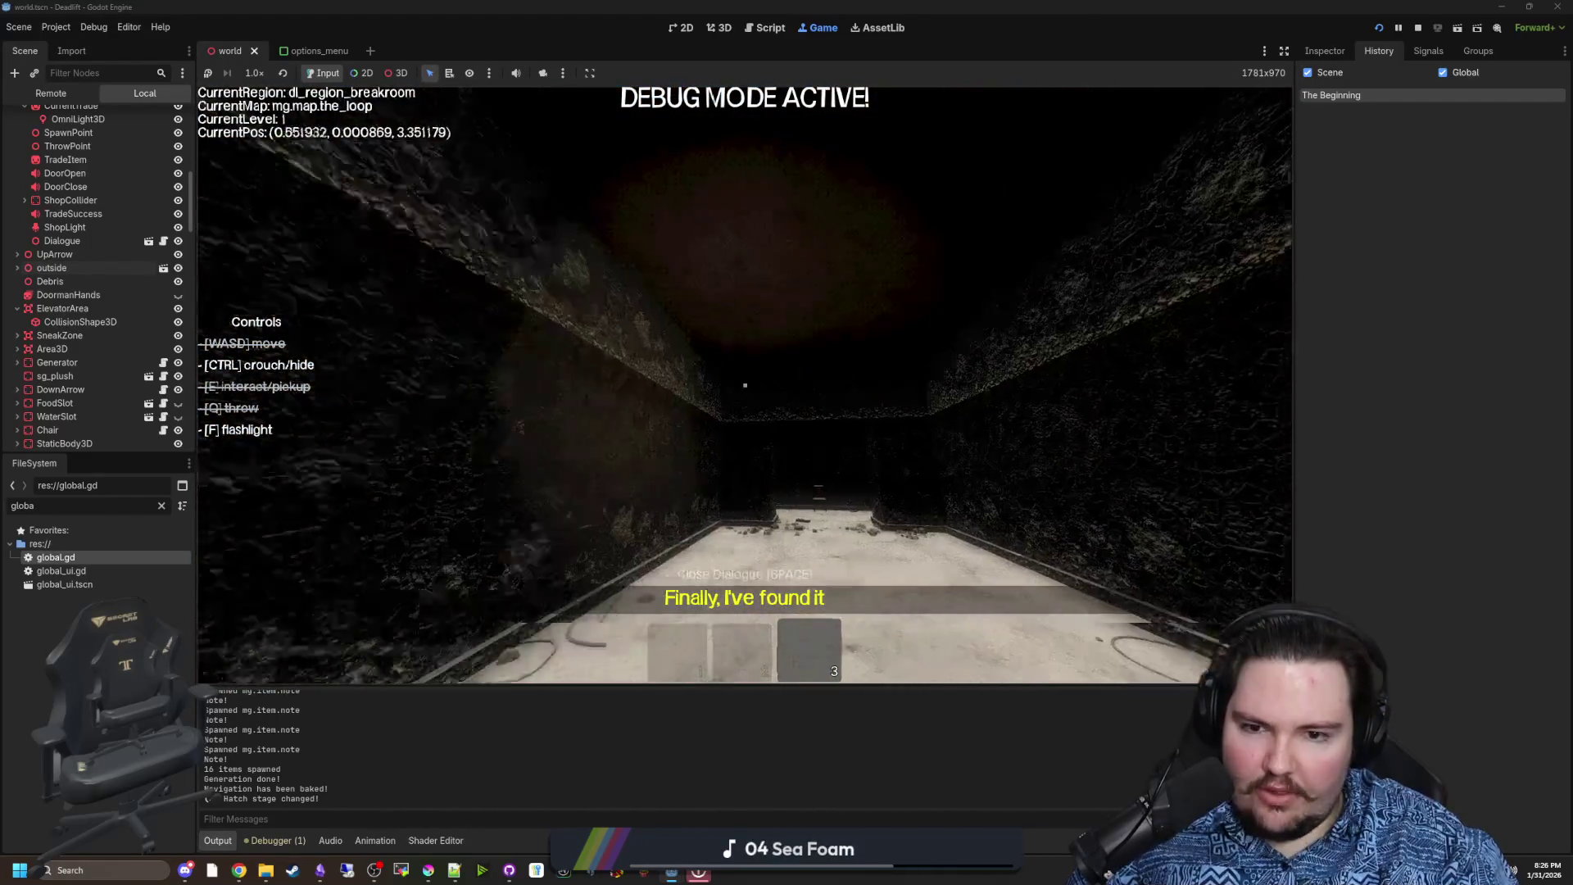
{"action": "key", "text": "w"}
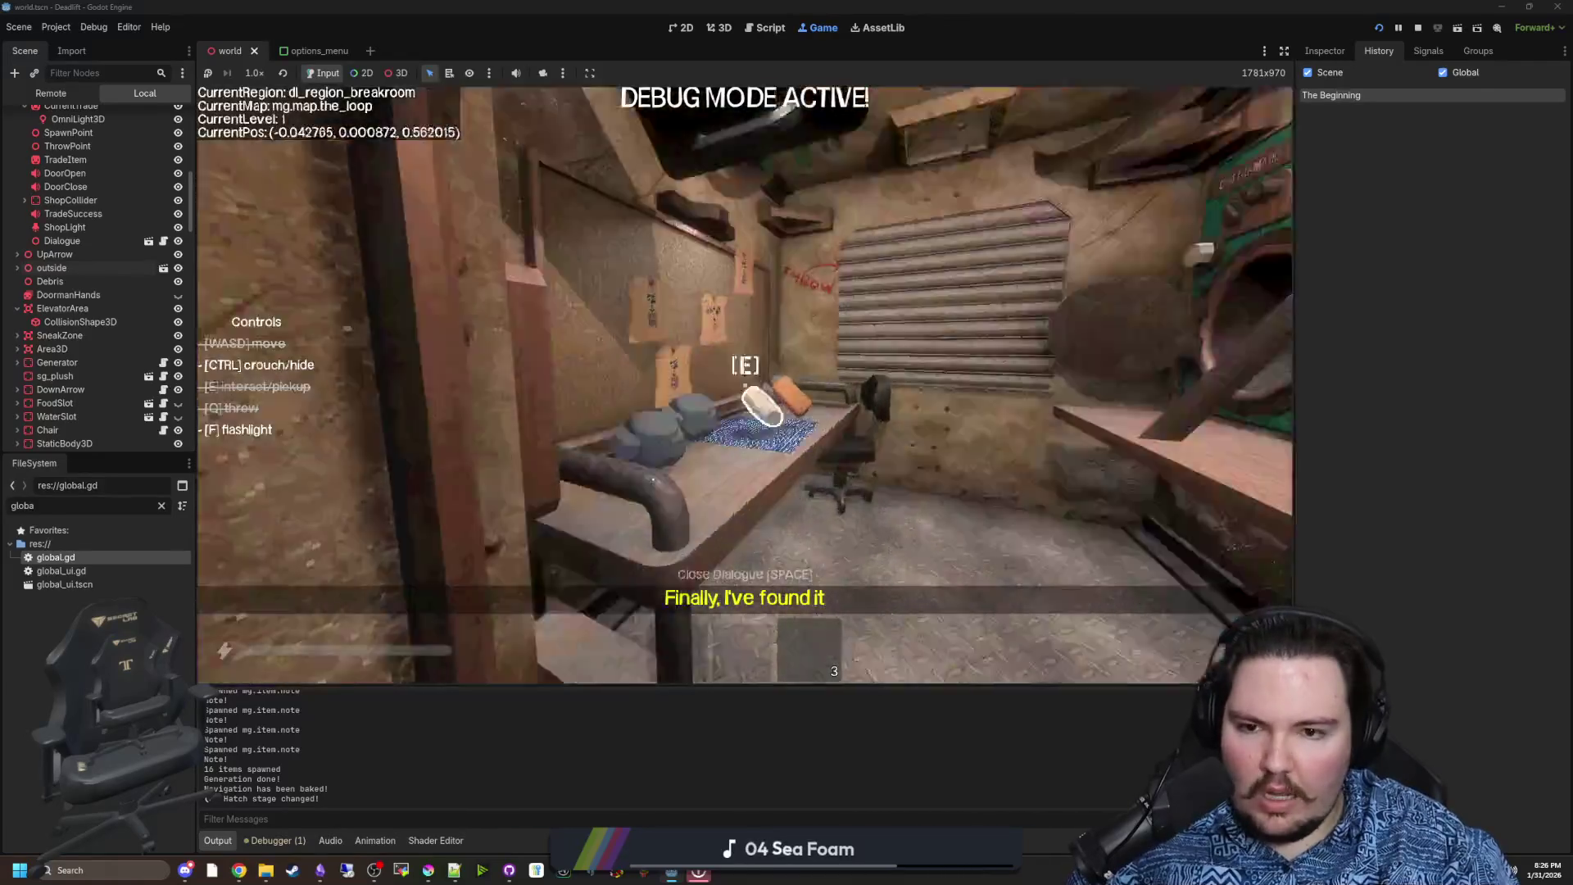
{"action": "key", "text": "w"}
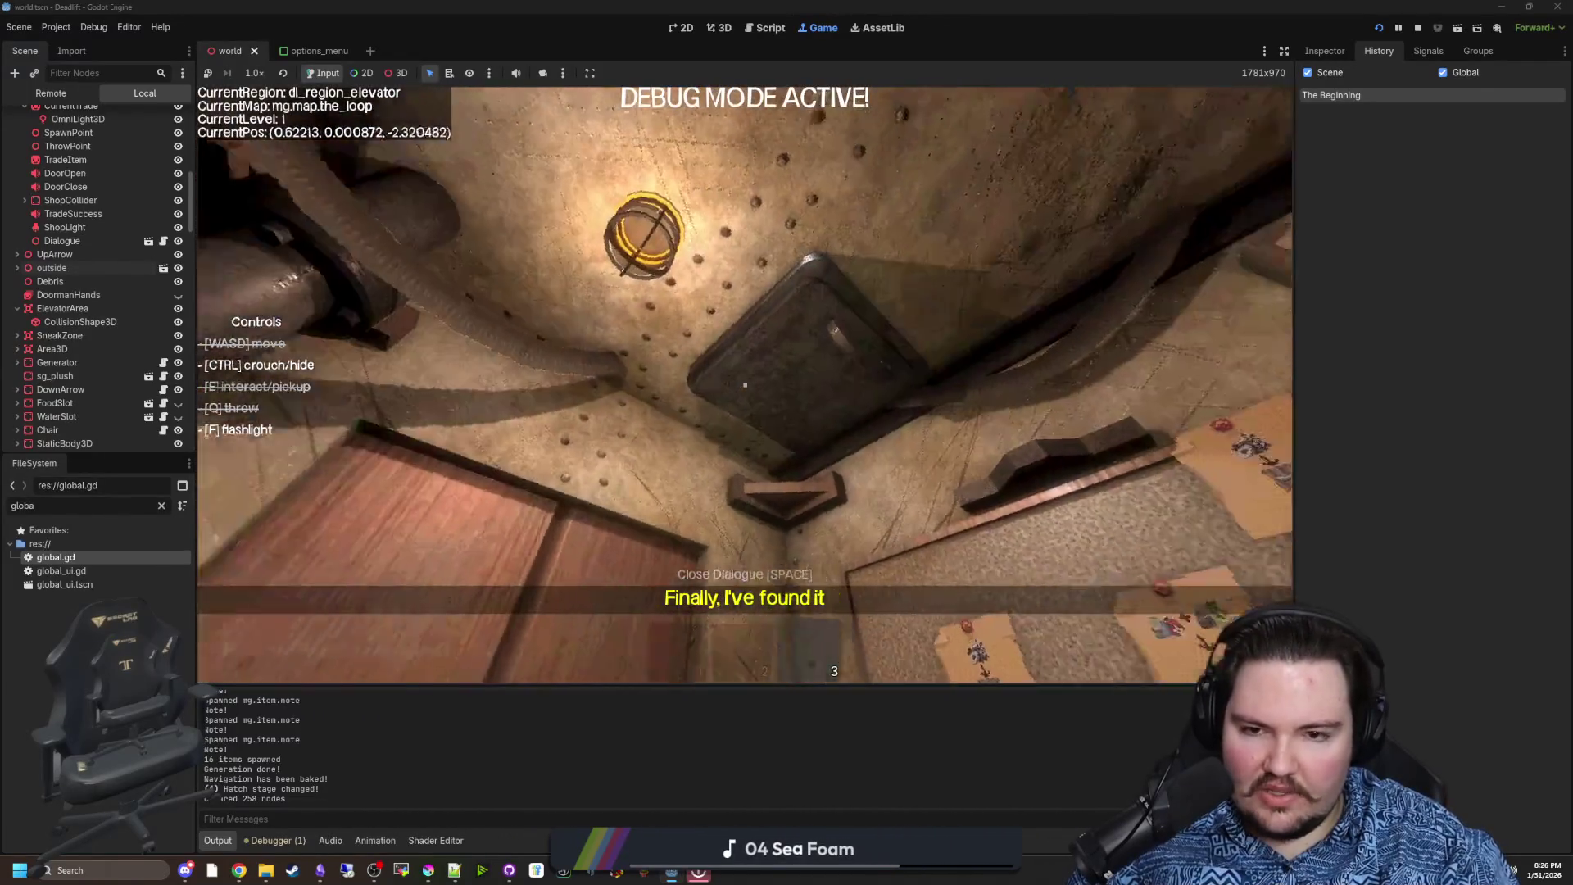
{"action": "key", "text": "w"}
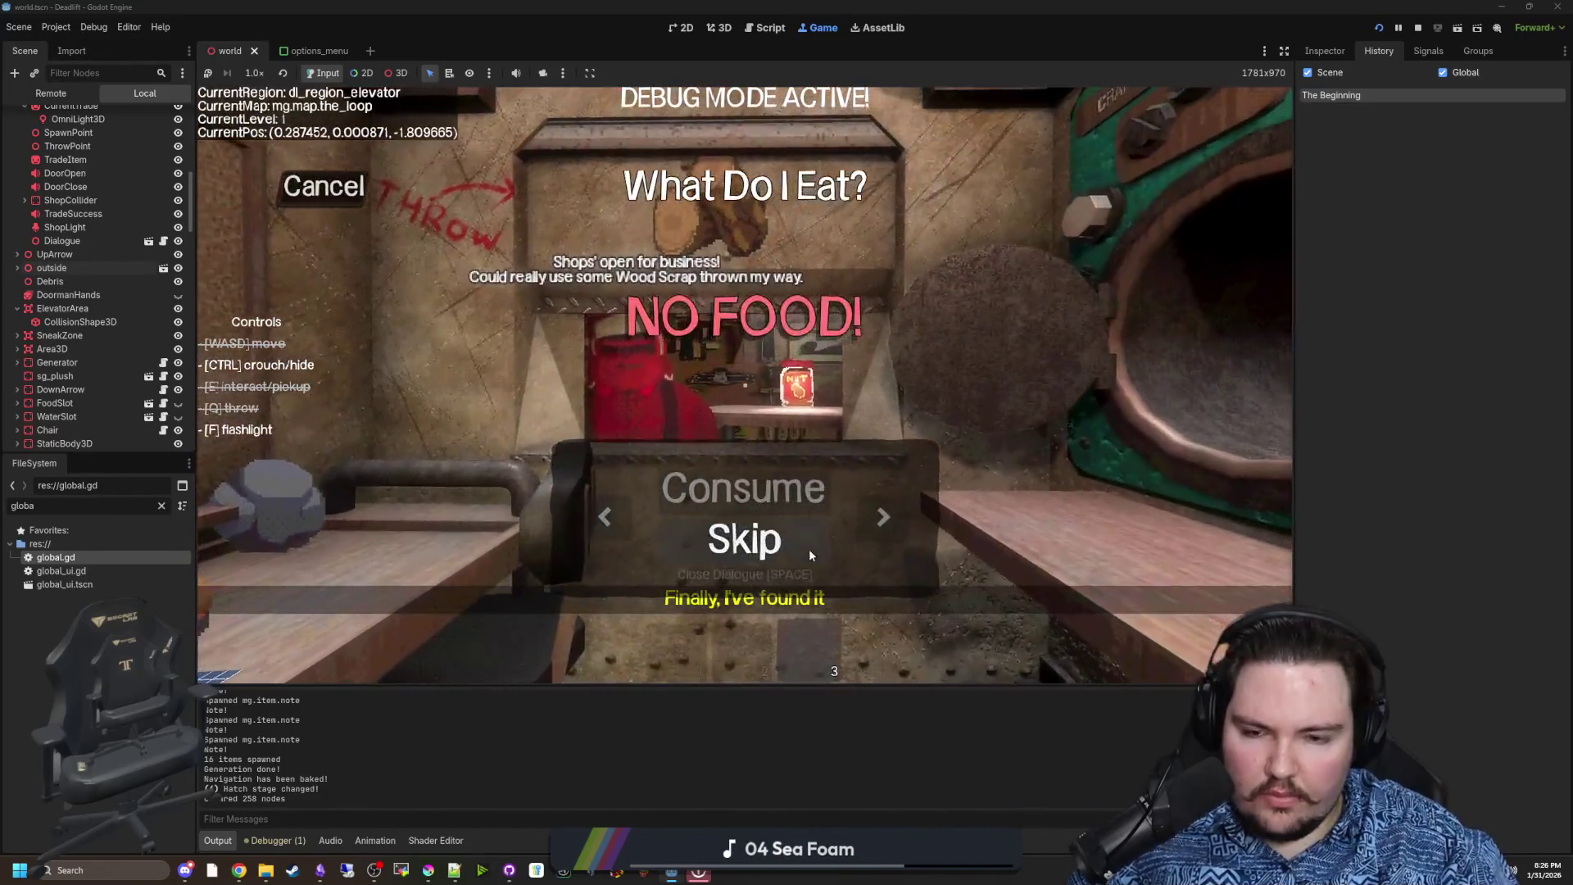
{"action": "left_click", "coordinate": [812, 551]}
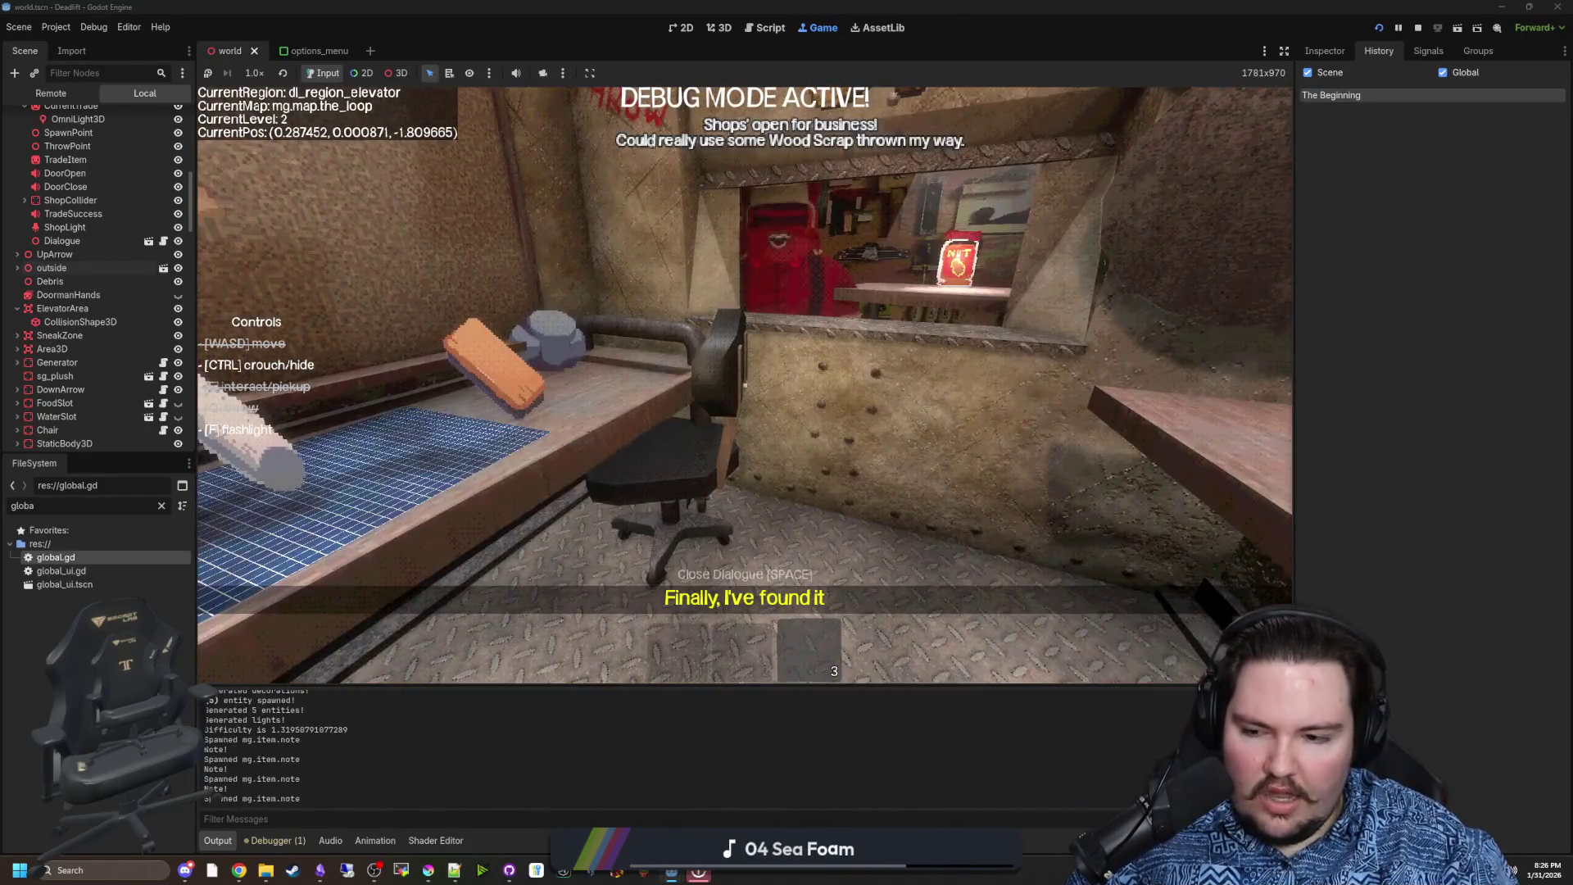
Walk down the level 2 breakroom corridor, pause, and return to the main menu
{"action": "key", "text": "e"}
{"action": "key", "text": "w"}
{"action": "key", "text": "w"}
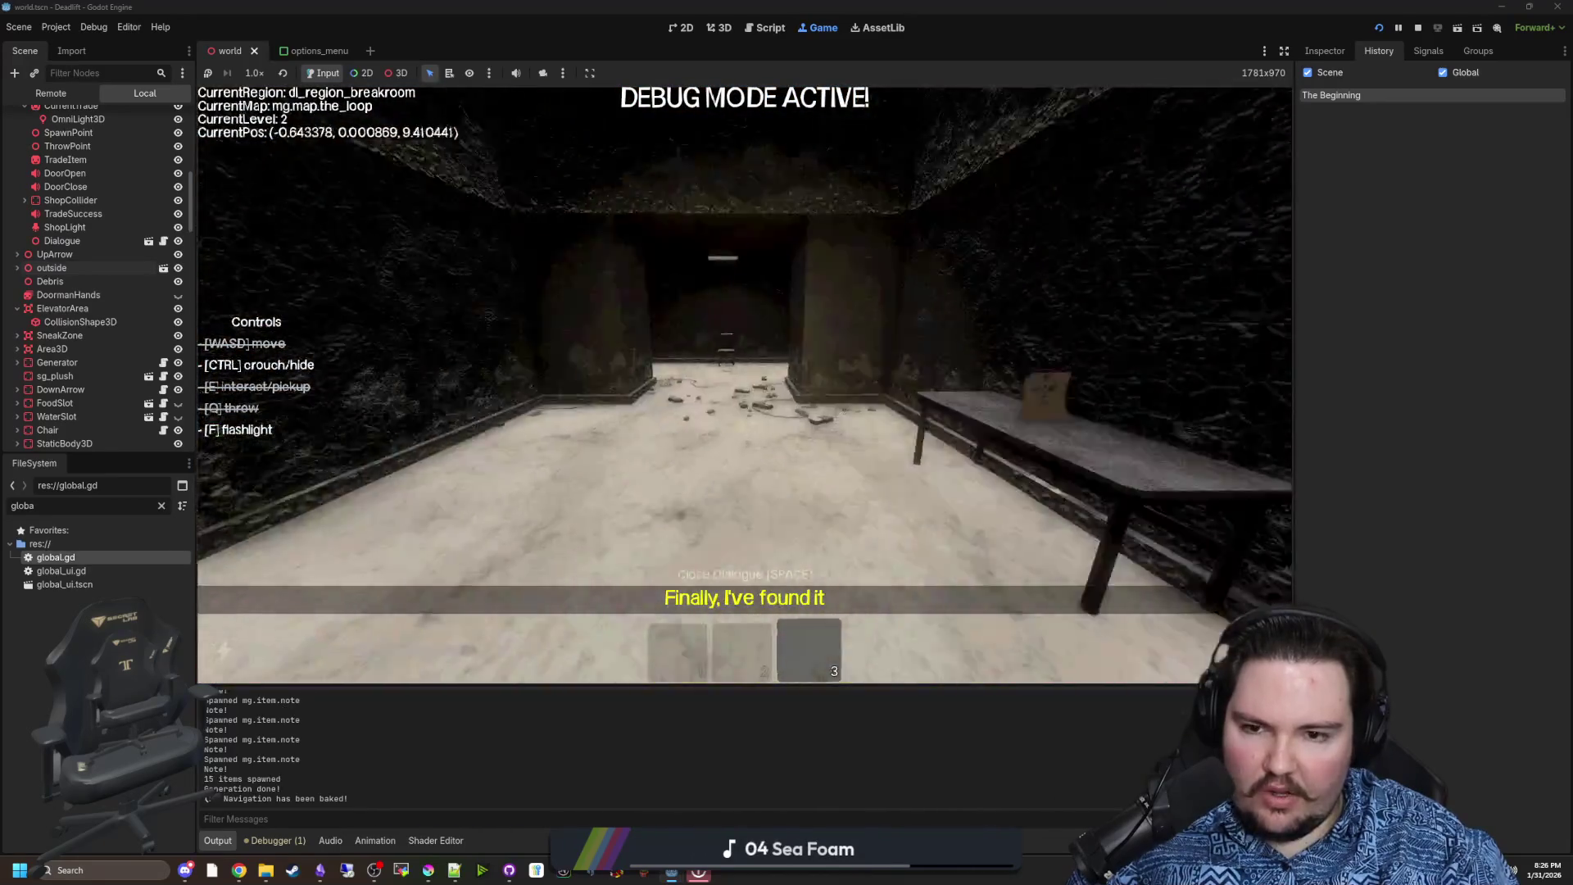
{"action": "key", "text": "w"}
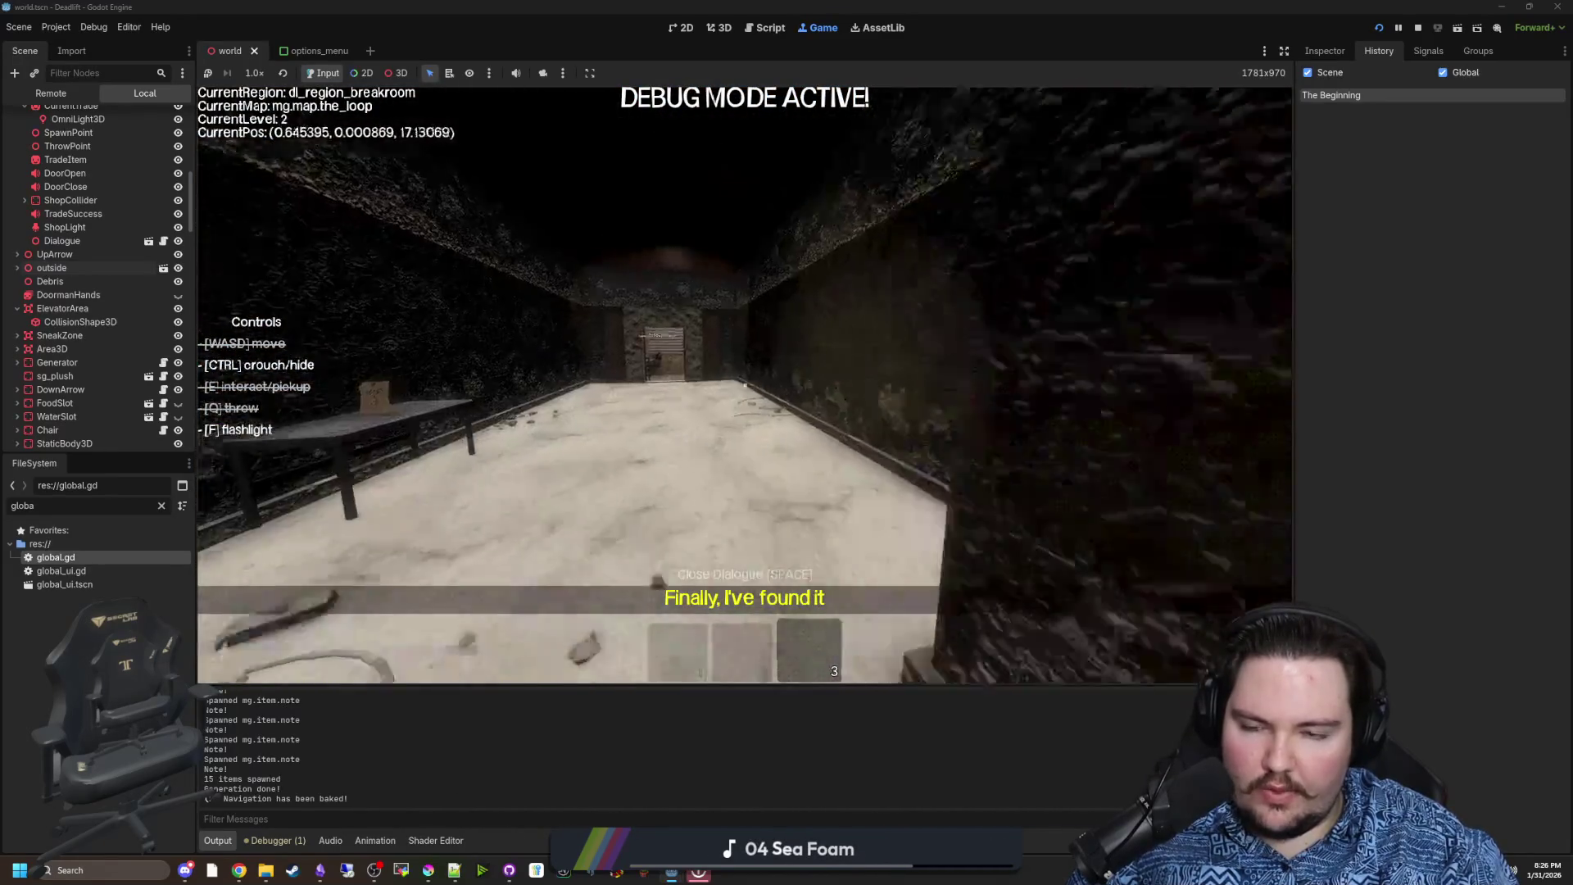
{"action": "key", "text": "Escape"}
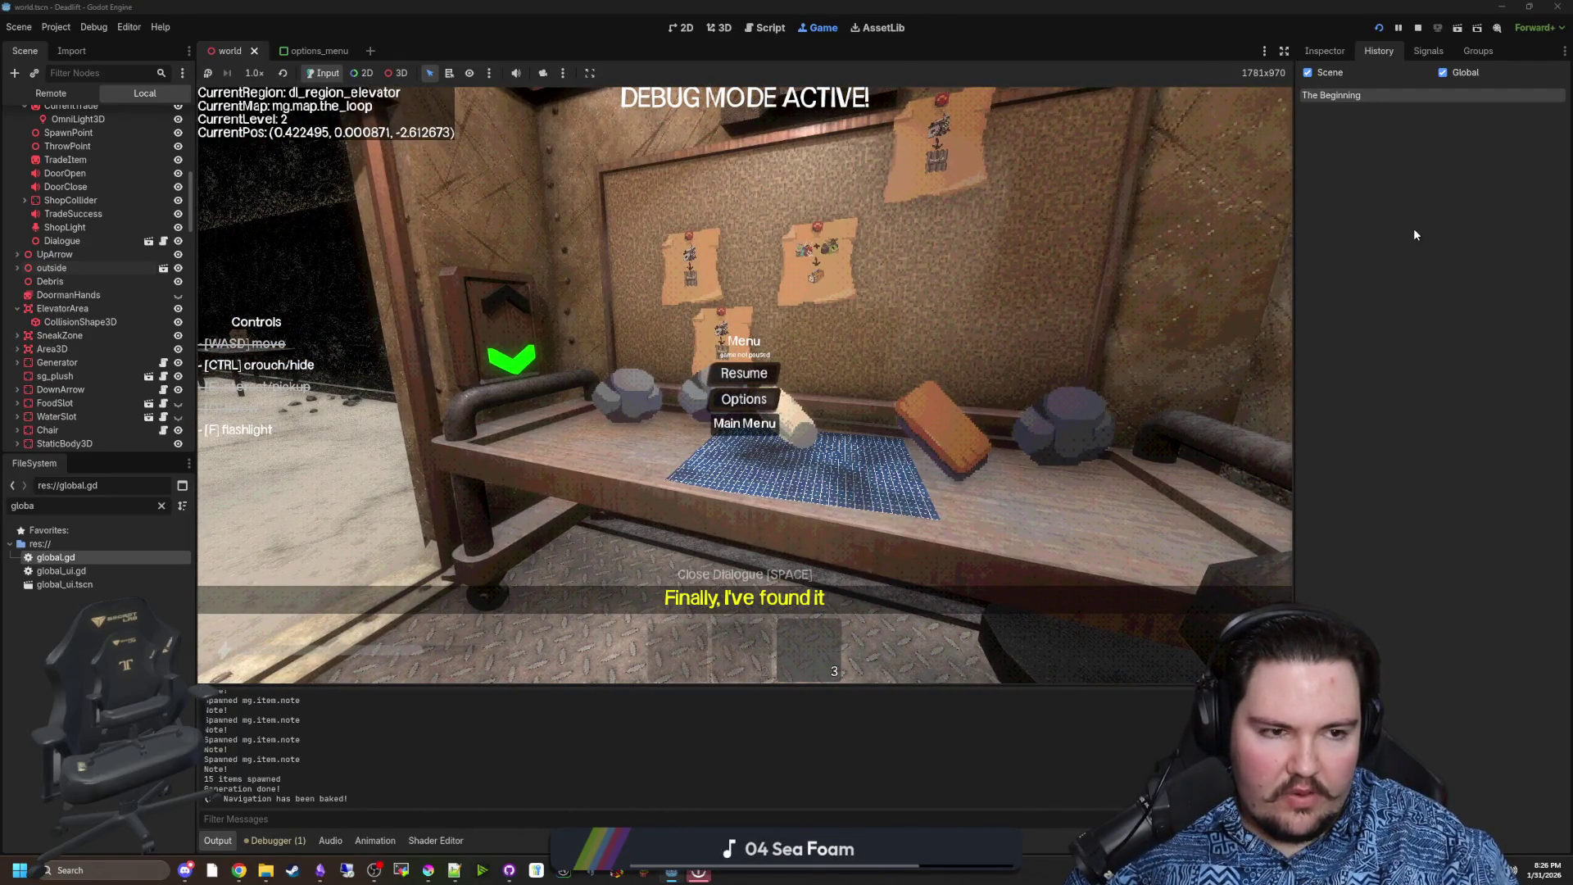
{"action": "left_click", "coordinate": [1381, 28]}
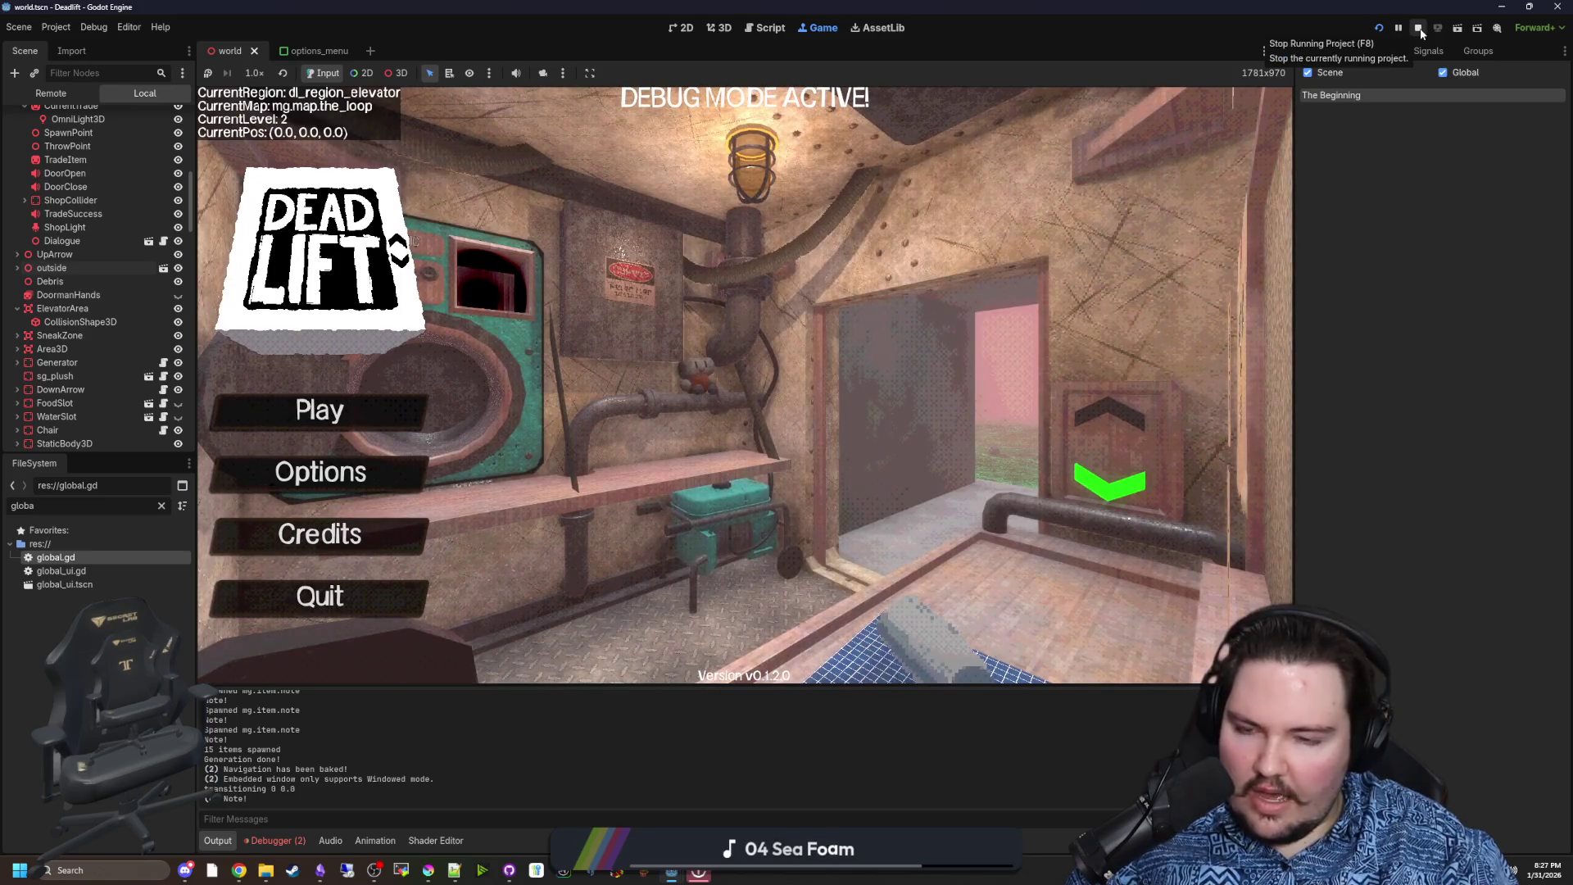
Stop the playtest, check the 2 debugger errors, and run the Deadlift project again
{"action": "left_click", "coordinate": [339, 614]}
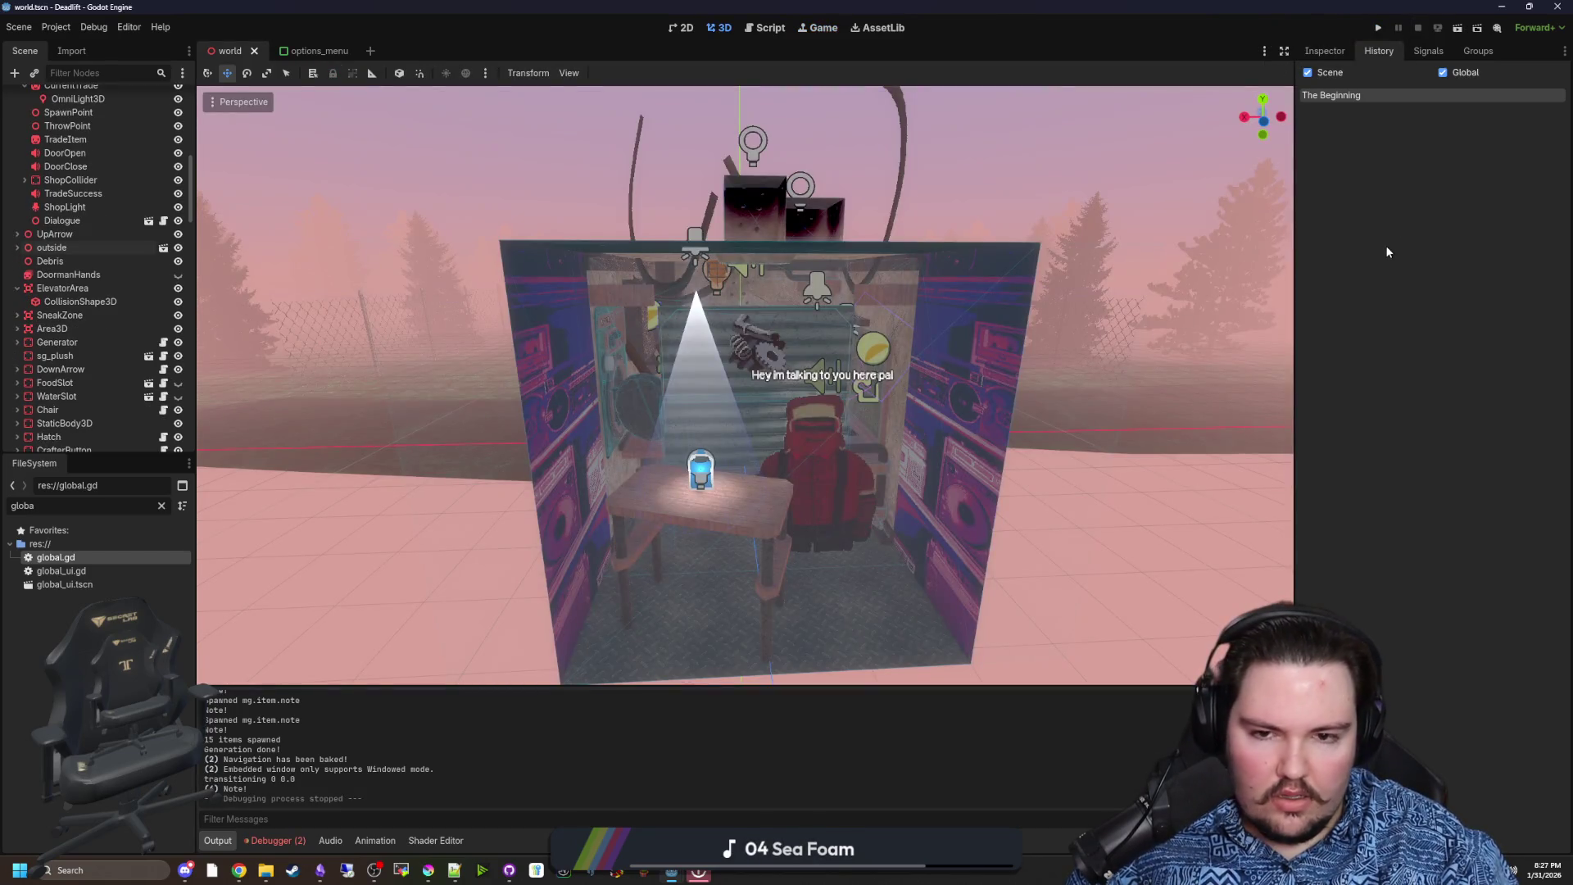
{"action": "left_click", "coordinate": [297, 838]}
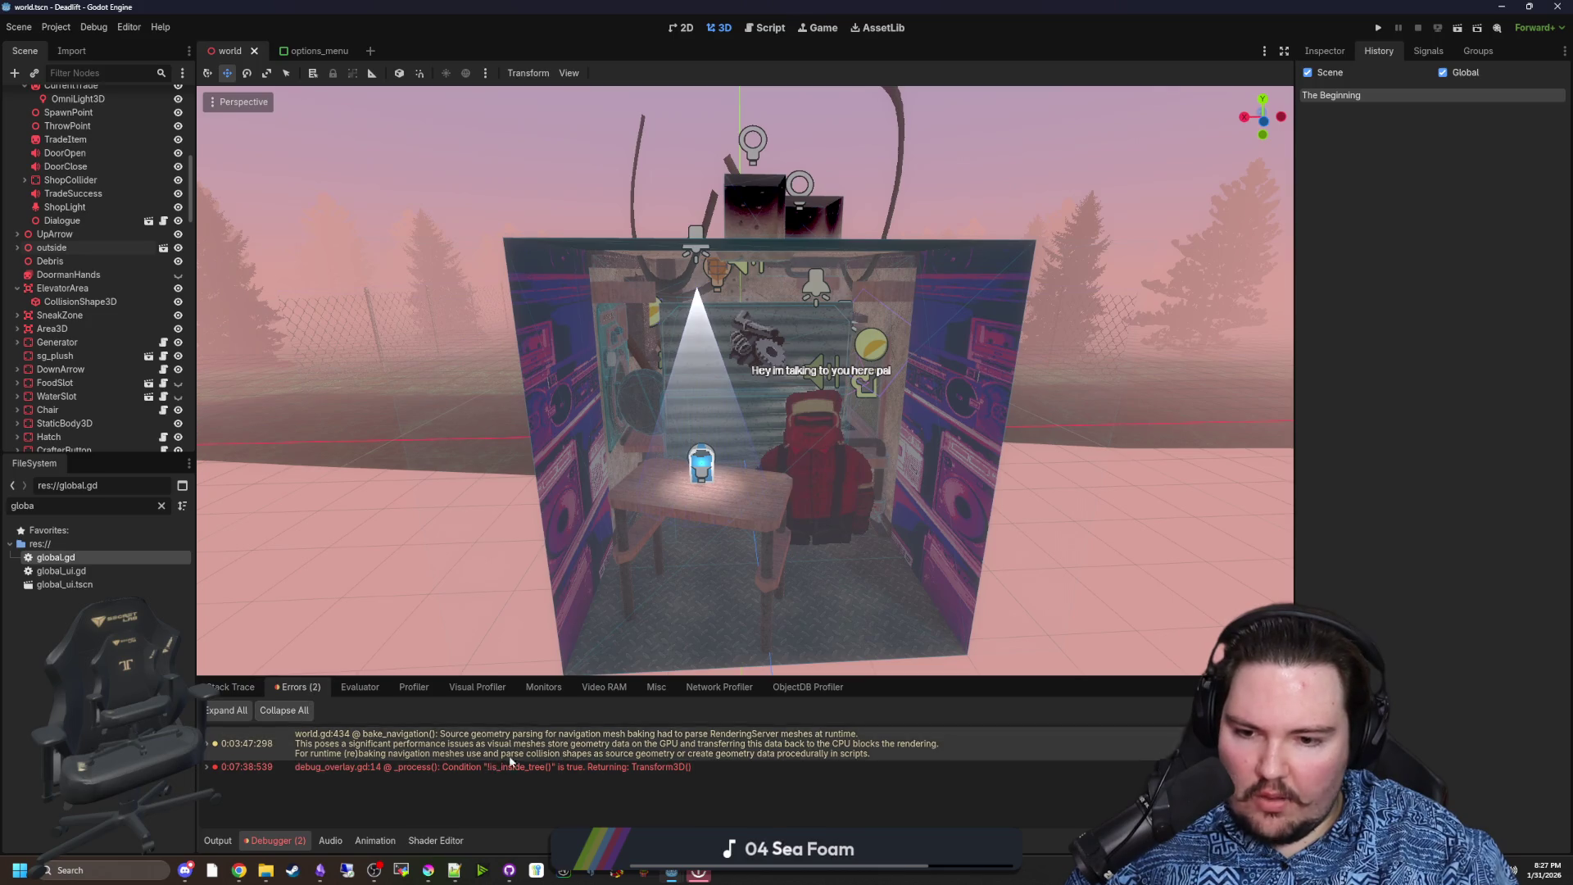
{"action": "scroll", "coordinate": [722, 491], "scroll_direction": "down", "scroll_amount": 5}
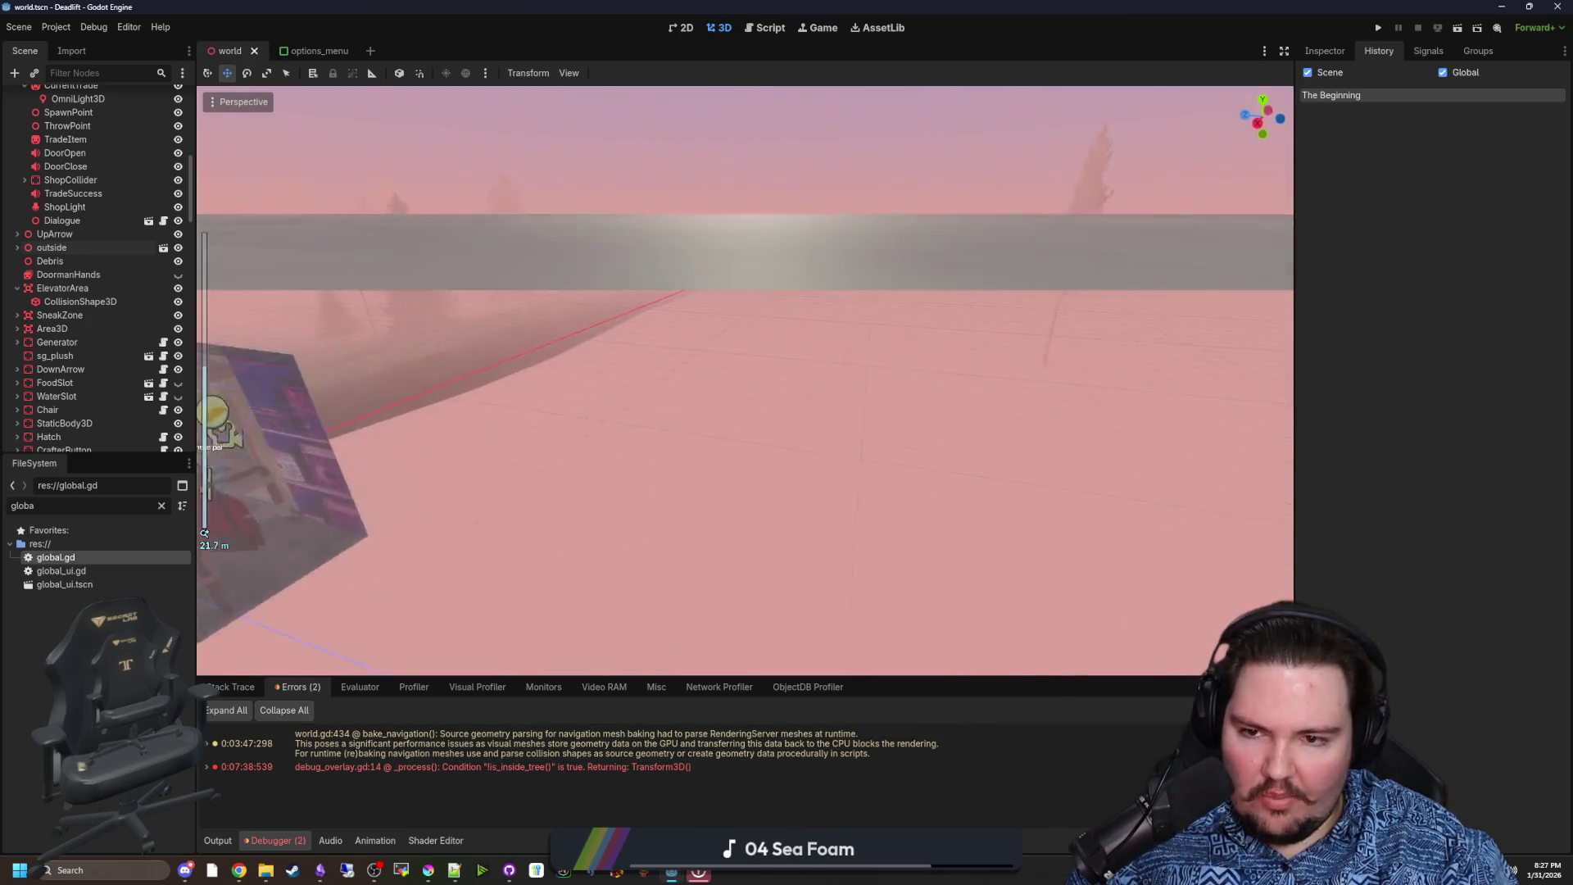
{"action": "mouse_move", "coordinate": [721, 491]}
{"action": "left_mouse_down"}
{"action": "mouse_move", "coordinate": [819, 426]}
{"action": "mouse_move", "coordinate": [983, 439]}
{"action": "left_mouse_up"}
{"action": "left_click_drag", "start_coordinate": [879, 350], "coordinate": [1218, 93]}
{"action": "left_click", "coordinate": [1377, 27]}
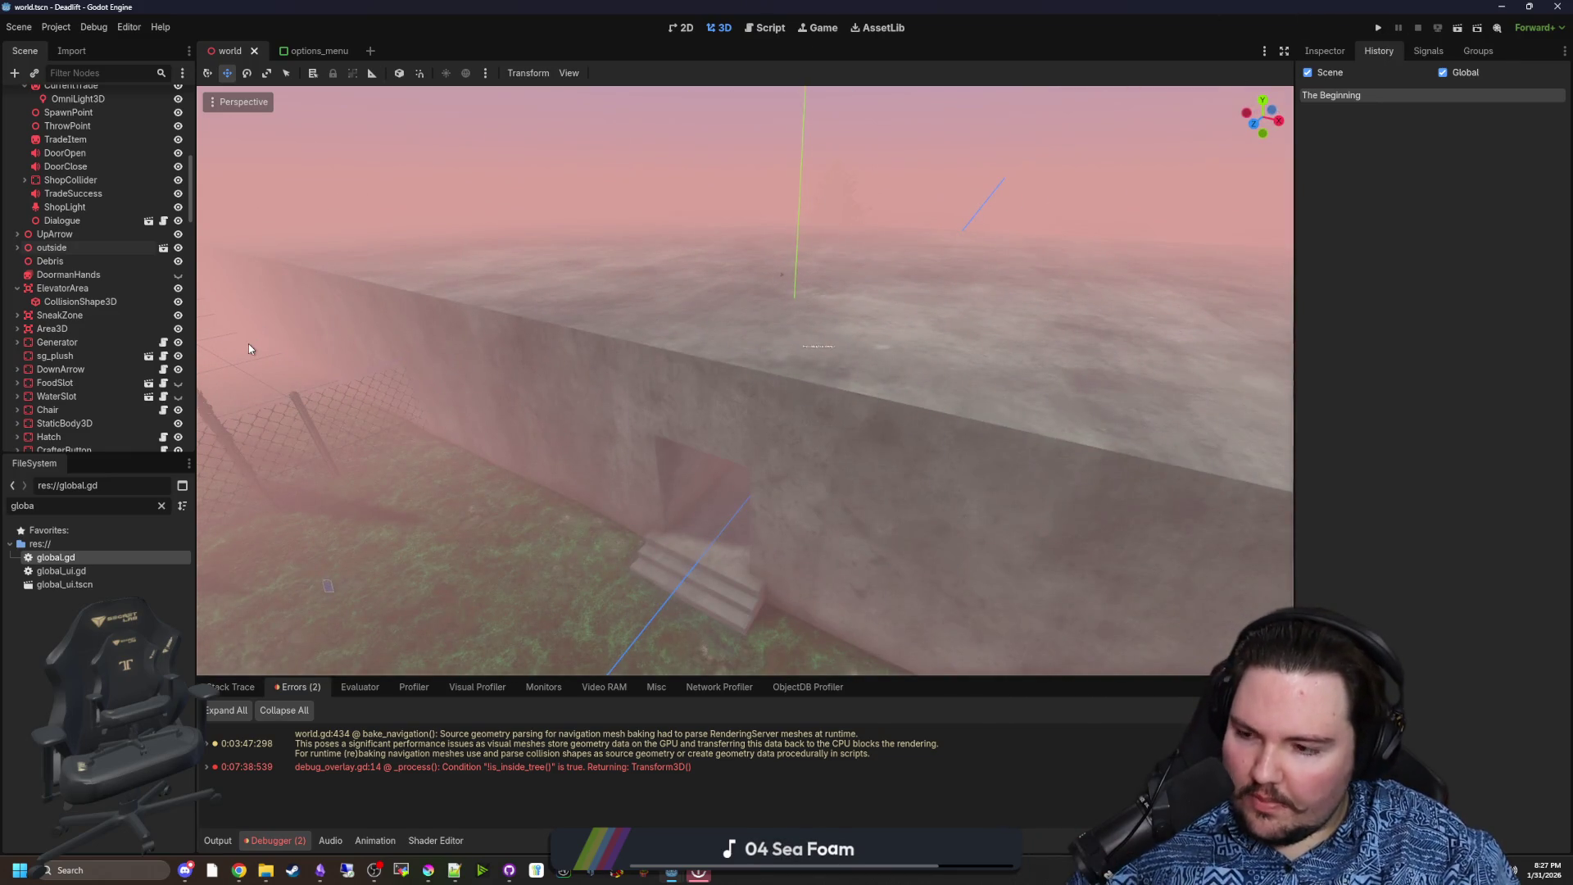